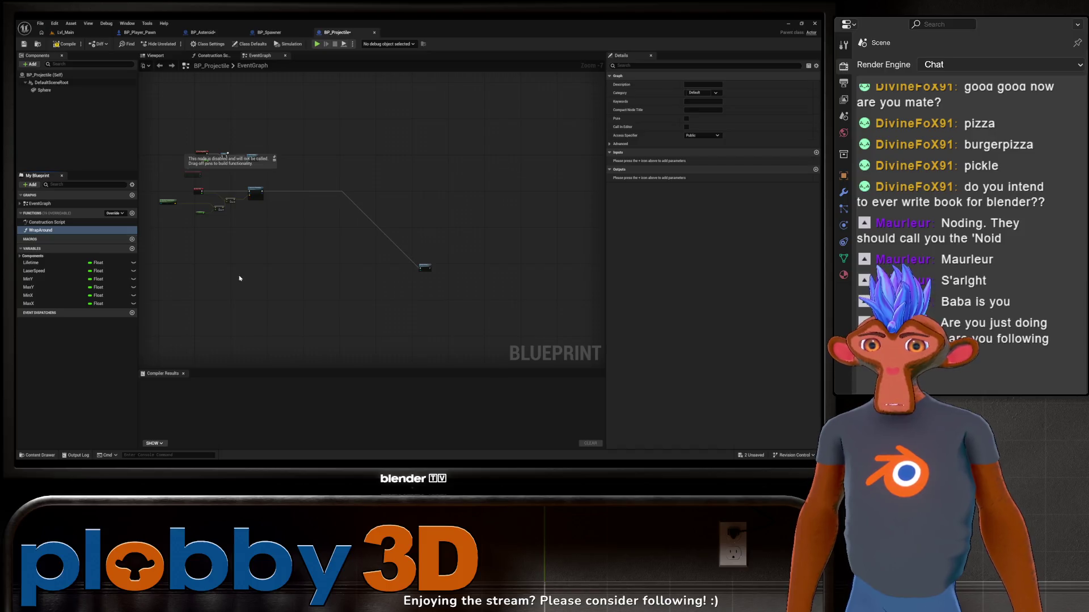
Shift the disabled Event ActorBeginOverlap node and its note left in BP_Projectile's graph
{"action": "left_click", "coordinate": [431, 270]}
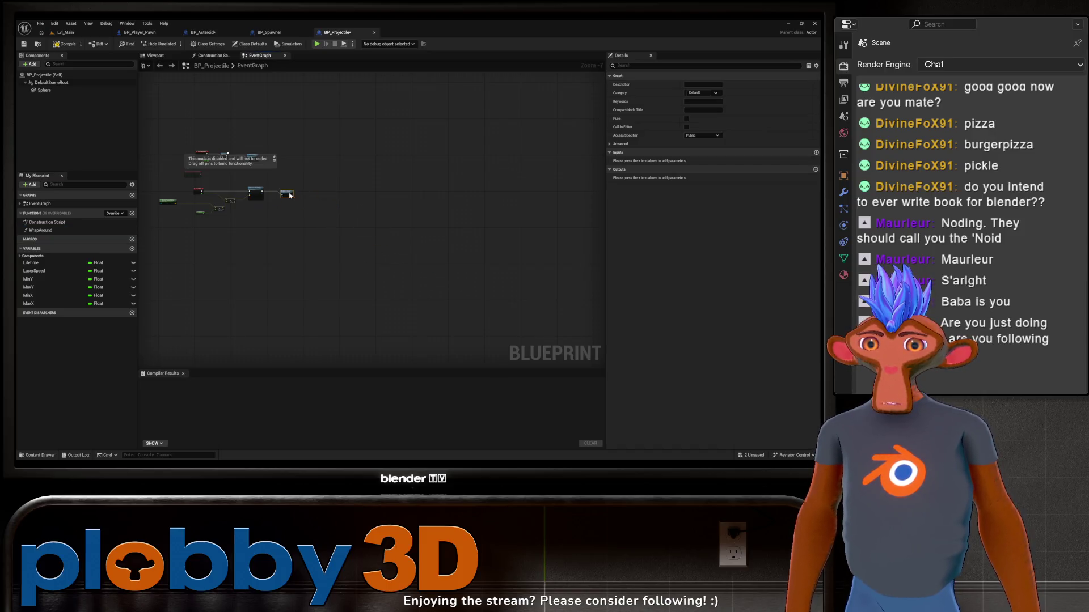
{"action": "left_click", "coordinate": [270, 222]}
{"action": "scroll", "coordinate": [220, 251], "scroll_direction": "up", "scroll_amount": 4}
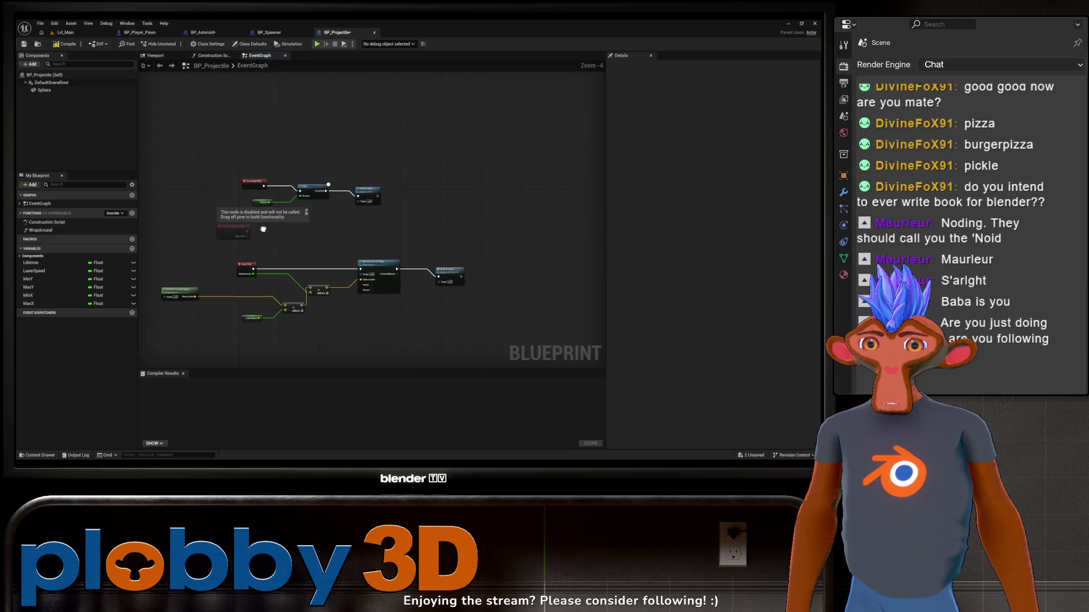
{"action": "left_click_drag", "start_coordinate": [239, 237], "coordinate": [203, 237]}
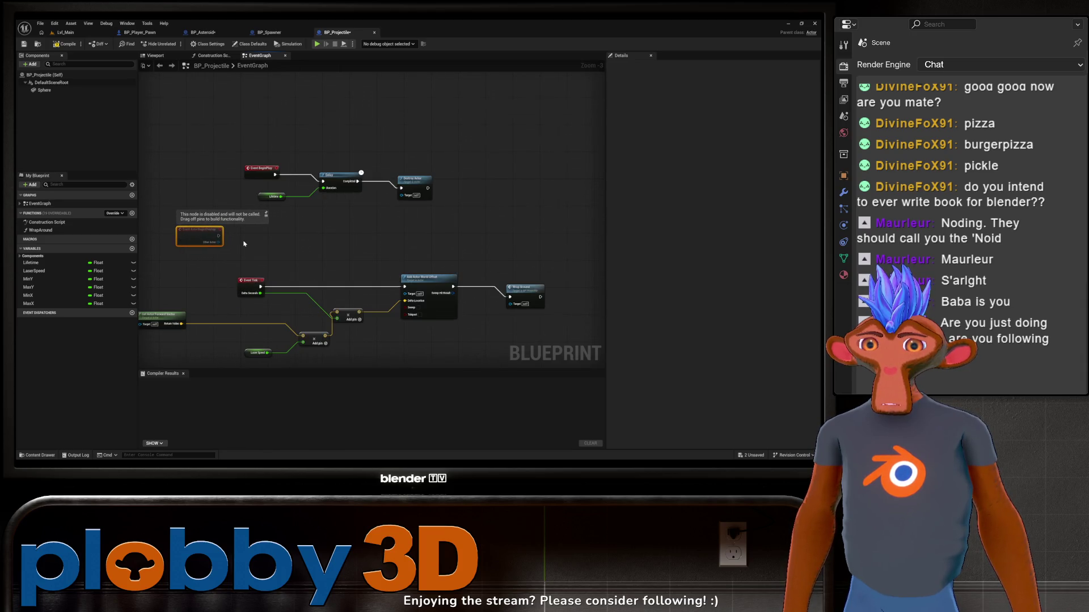
{"action": "left_click_drag", "start_coordinate": [286, 326], "coordinate": [189, 321]}
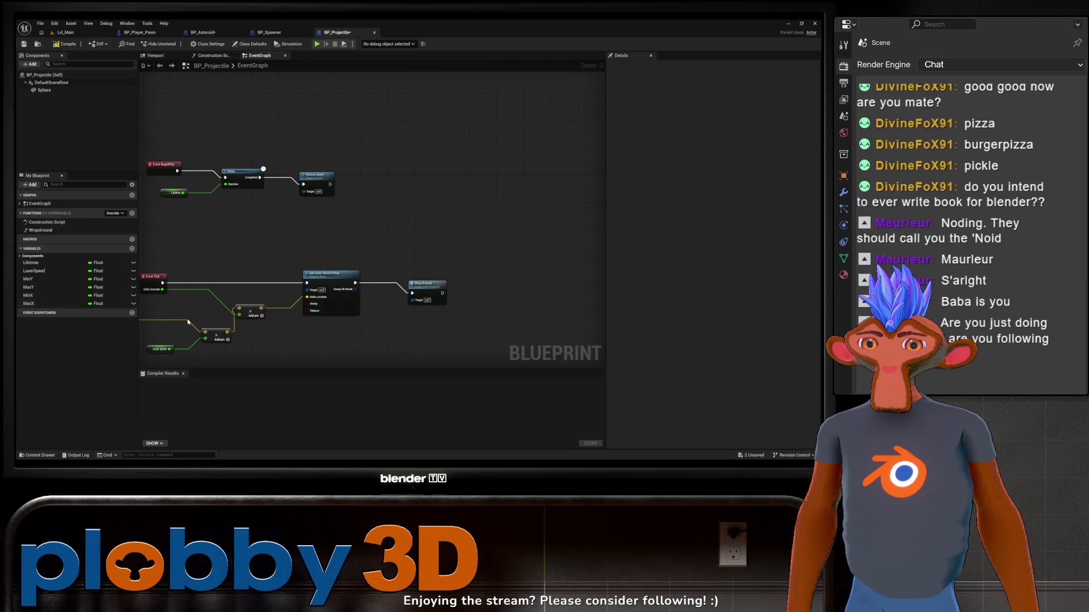
{"action": "mouse_move", "coordinate": [171, 281]}
{"action": "left_mouse_down"}
{"action": "mouse_move", "coordinate": [359, 245]}
{"action": "mouse_move", "coordinate": [238, 263]}
{"action": "mouse_move", "coordinate": [321, 253]}
{"action": "mouse_move", "coordinate": [224, 241]}
{"action": "left_mouse_up"}
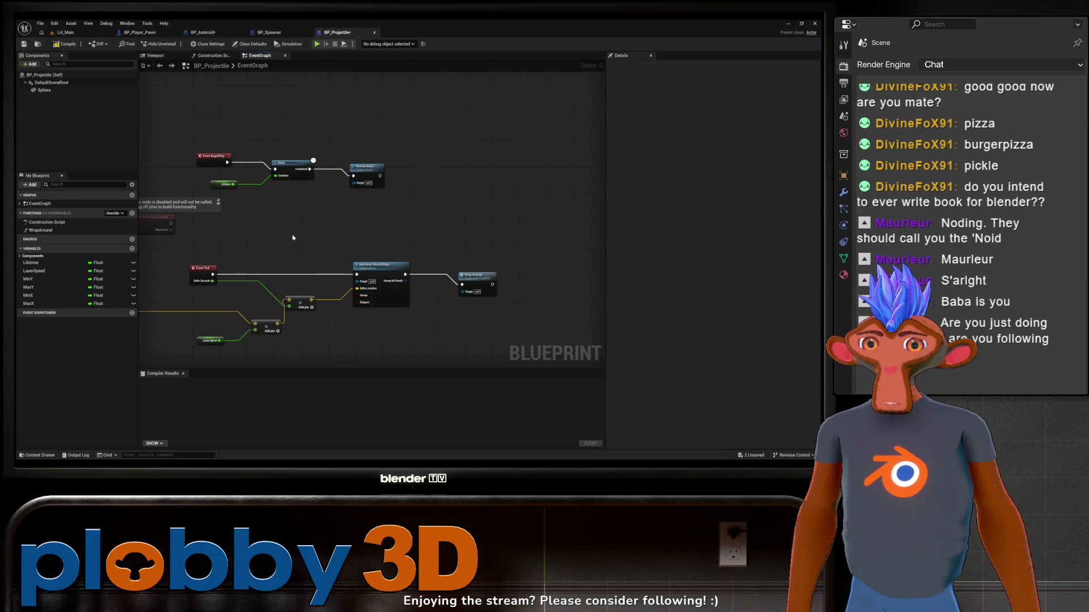
{"action": "mouse_move", "coordinate": [293, 238]}
{"action": "left_mouse_down"}
{"action": "mouse_move", "coordinate": [381, 231]}
{"action": "mouse_move", "coordinate": [277, 235]}
{"action": "left_mouse_up"}
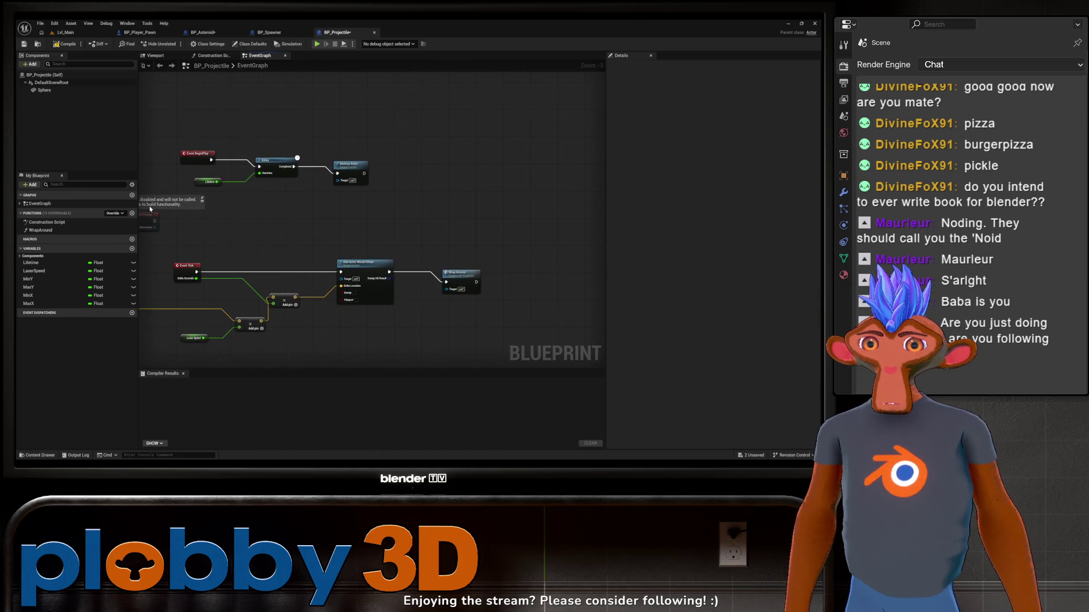
Look over BP_Asteroid's graph, then compile BP_Projectile with F7
{"action": "left_click", "coordinate": [203, 32]}
{"action": "mouse_move", "coordinate": [369, 268]}
{"action": "left_mouse_down"}
{"action": "mouse_move", "coordinate": [262, 264]}
{"action": "mouse_move", "coordinate": [309, 337]}
{"action": "left_mouse_up"}
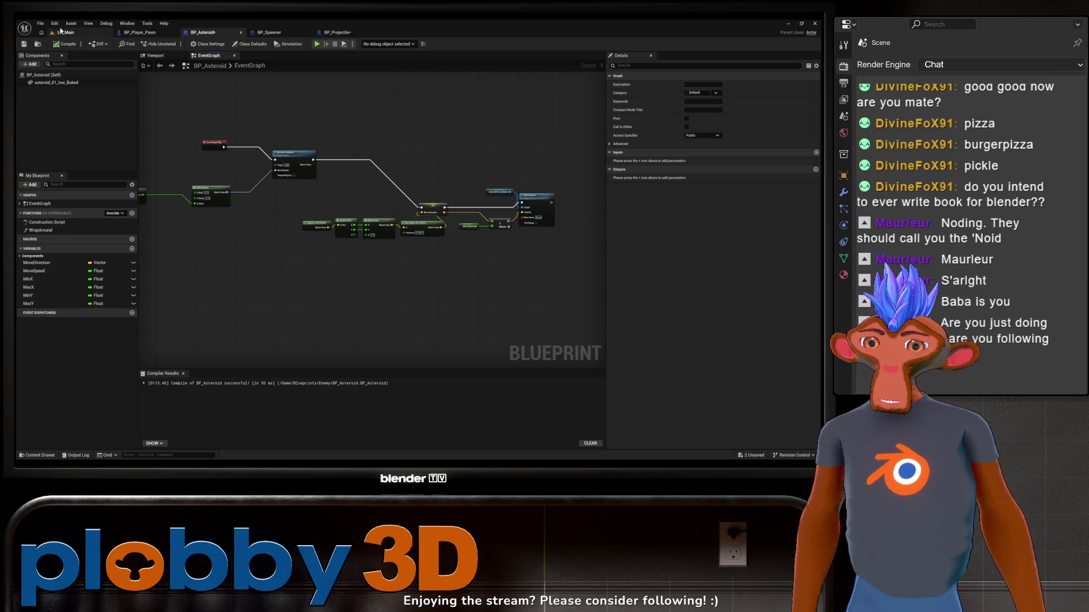
{"action": "left_click", "coordinate": [336, 33]}
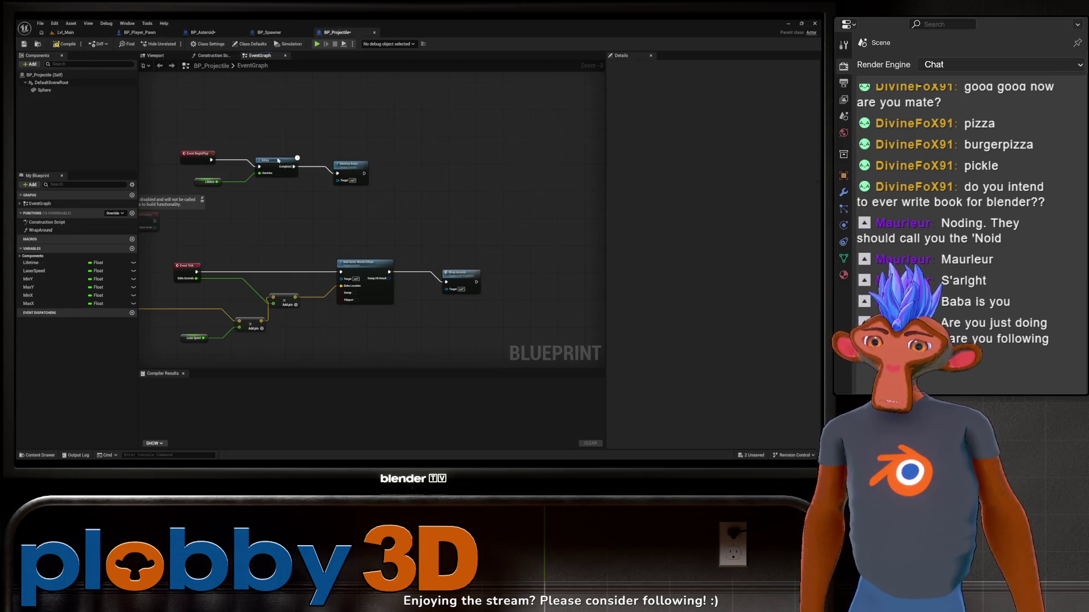
{"action": "key", "text": "F7"}
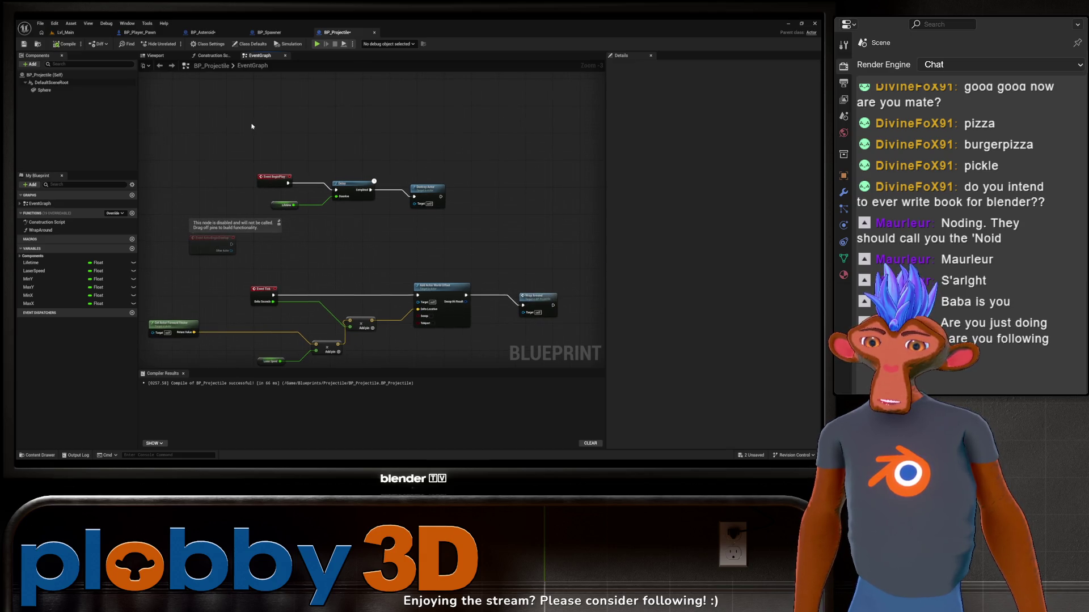
Switch to the Lvl_Main level and start a Play-in-Editor test
{"action": "left_click", "coordinate": [134, 33]}
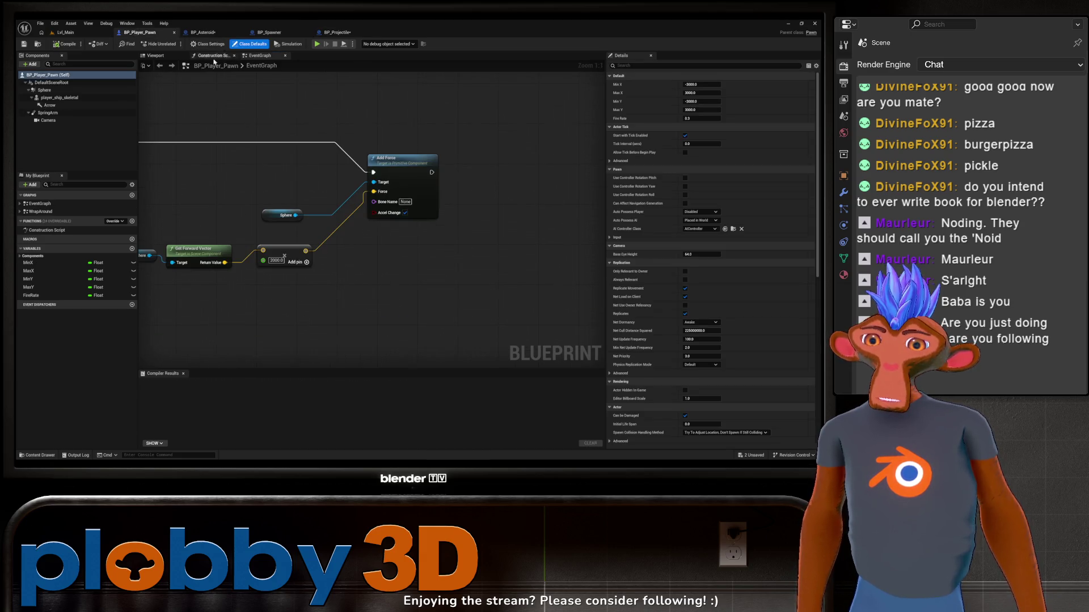
{"action": "left_click", "coordinate": [74, 33]}
{"action": "left_click", "coordinate": [173, 45]}
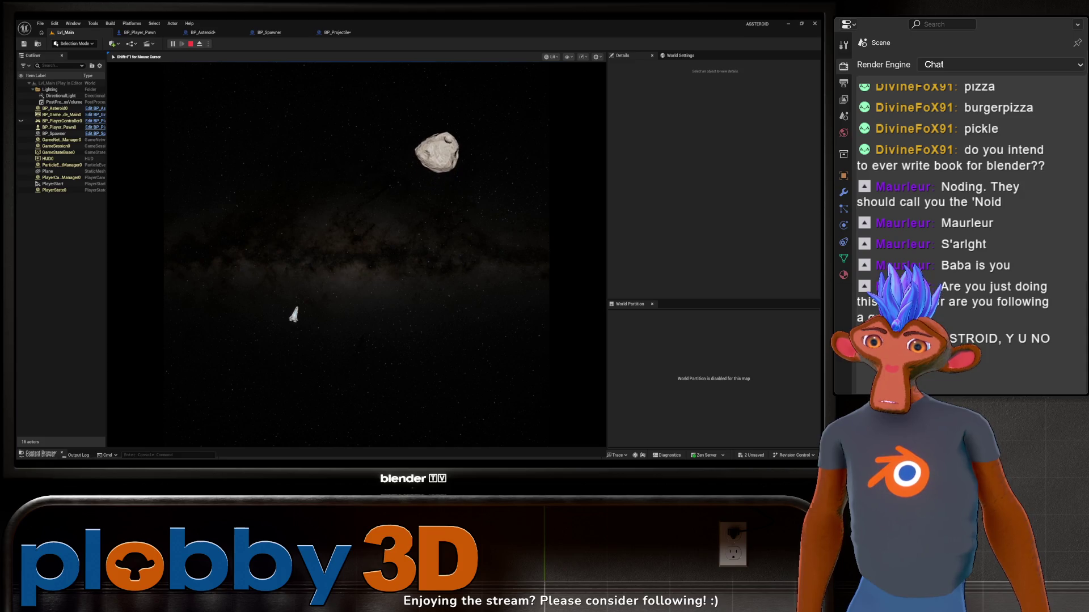
Stop the Play-in-Editor test with Esc
{"action": "key", "text": "Escape"}
In BP_Asteroid, inspect the MinX and MaxX default values
{"action": "left_click", "coordinate": [203, 32]}
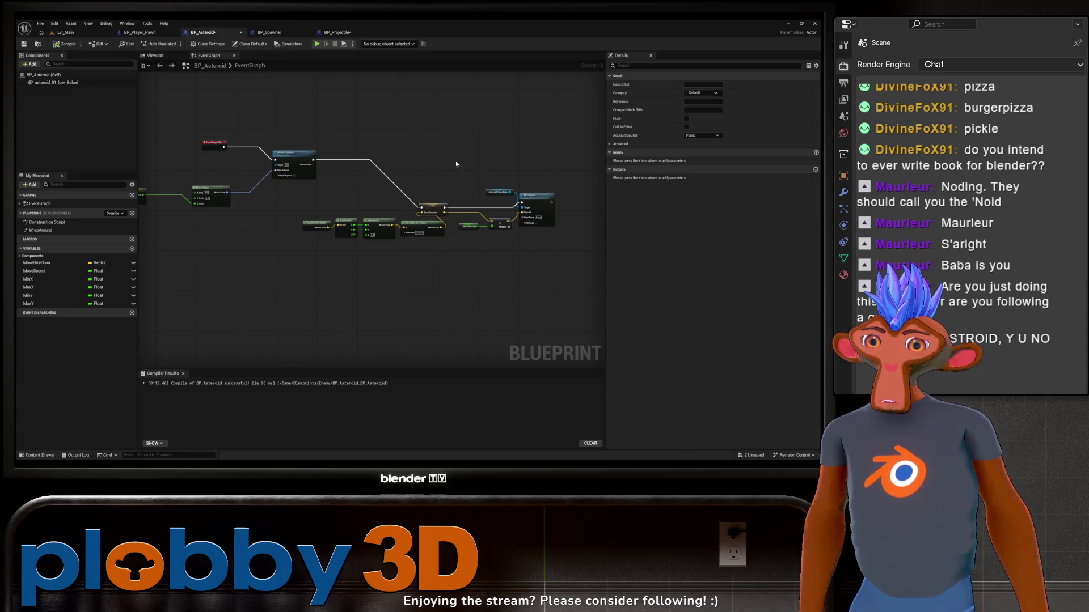
{"action": "left_click", "coordinate": [28, 279]}
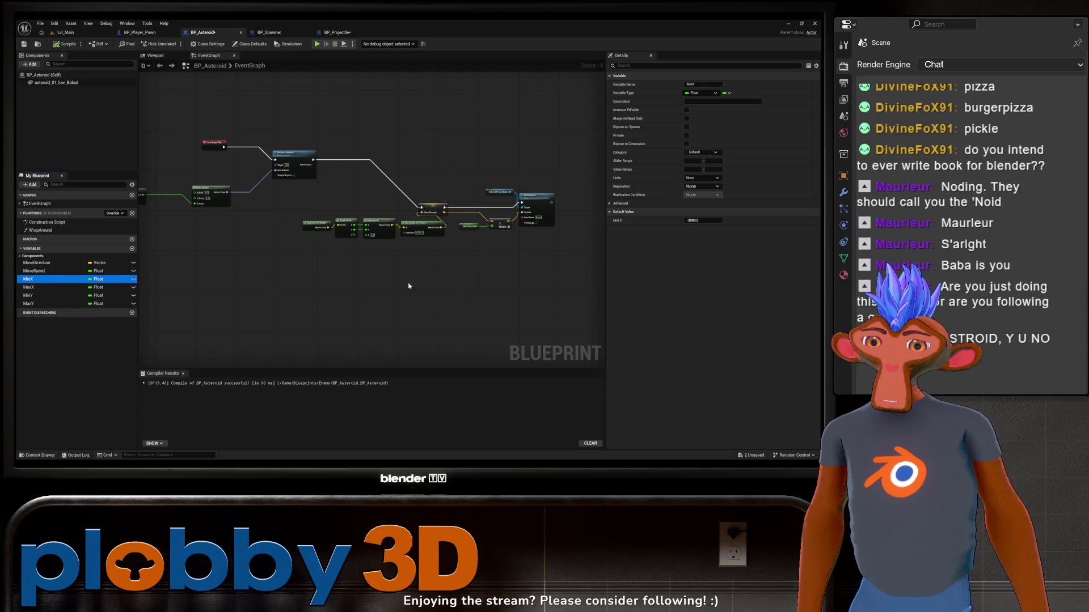
{"action": "left_click", "coordinate": [701, 220]}
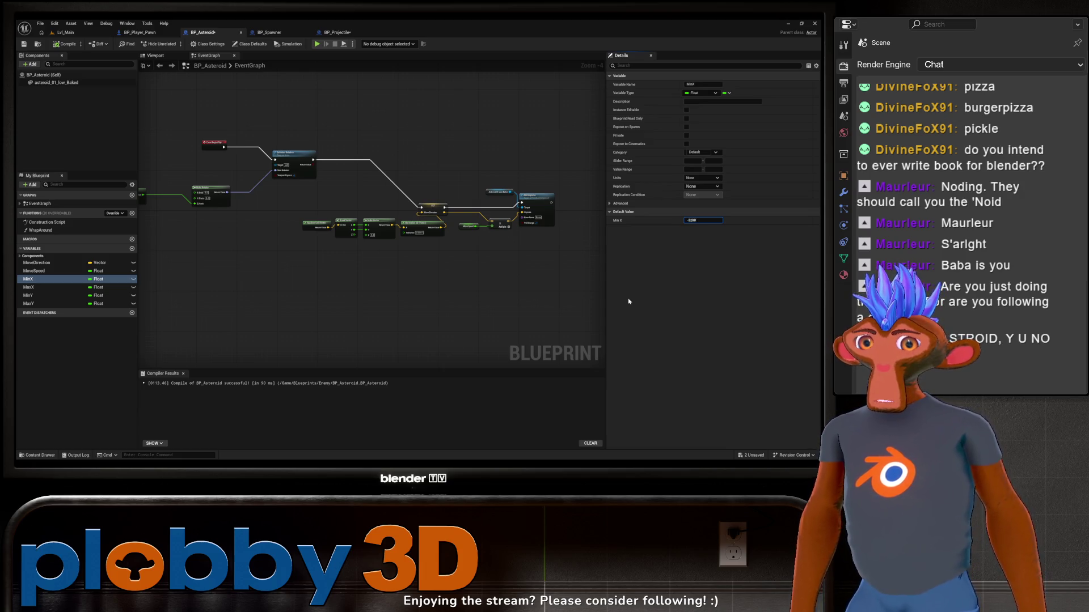
{"action": "left_click", "coordinate": [30, 287]}
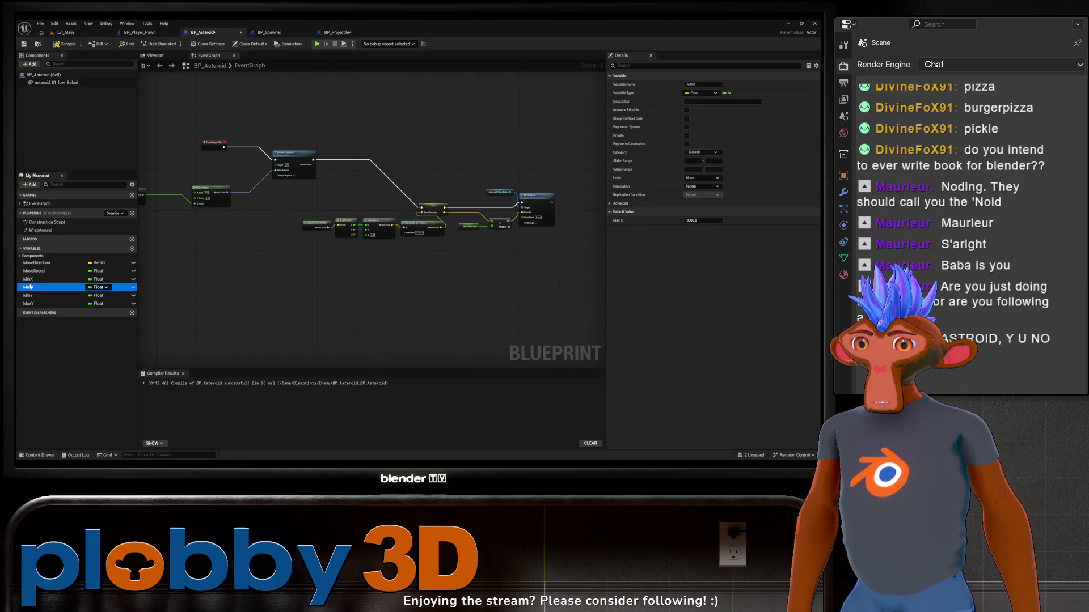
{"action": "left_click", "coordinate": [699, 220]}
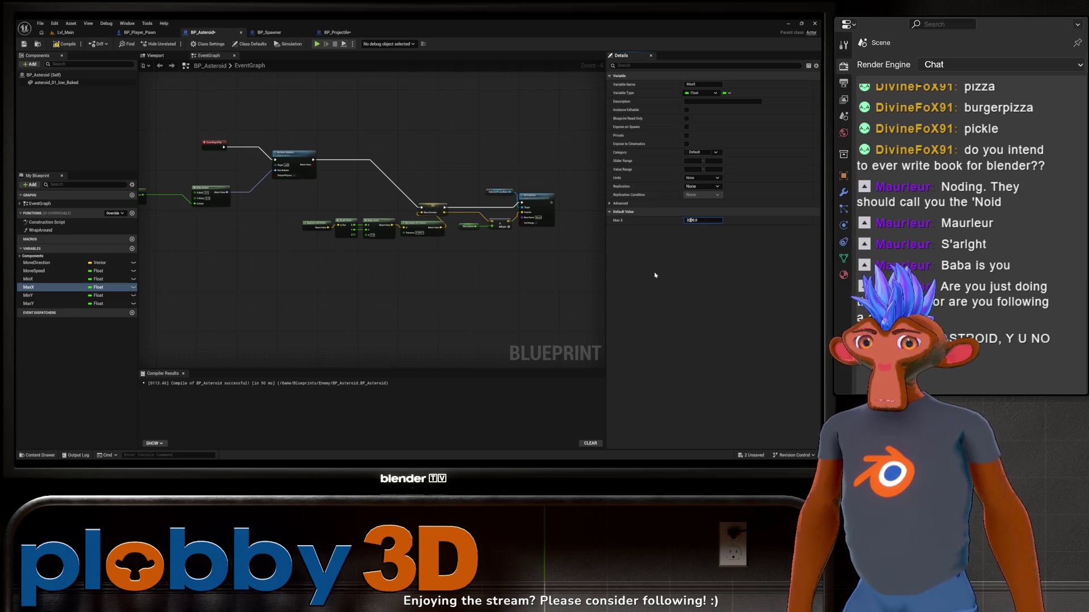
Set BP_Asteroid's MinY default to -2000, check MaxY, and return to Lvl_Main
{"action": "left_click", "coordinate": [57, 296]}
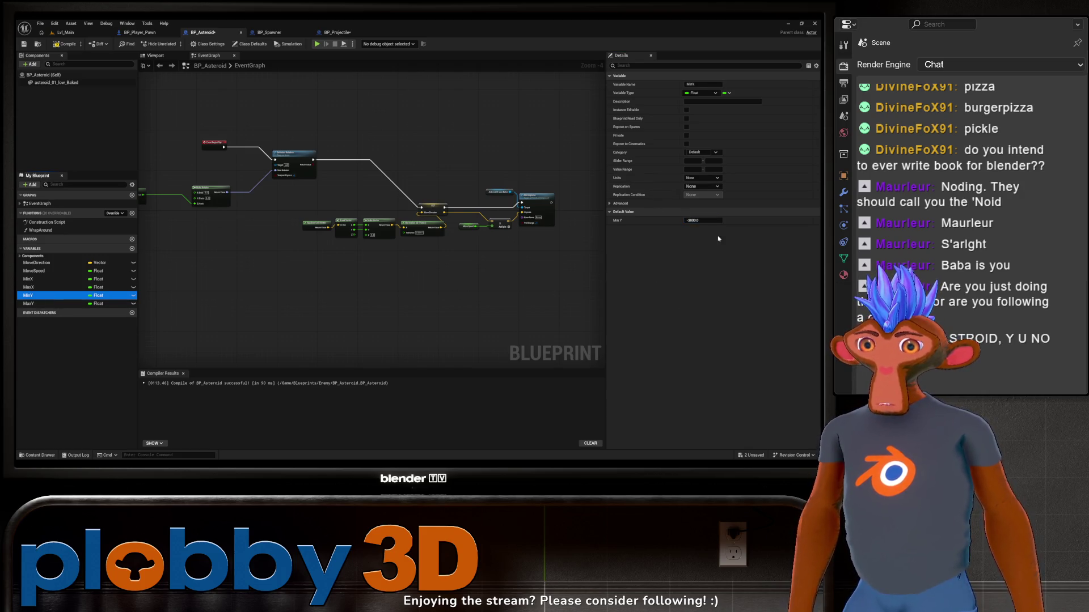
{"action": "left_click", "coordinate": [703, 220]}
{"action": "type", "text": "-2000"}
{"action": "key", "text": "Return"}
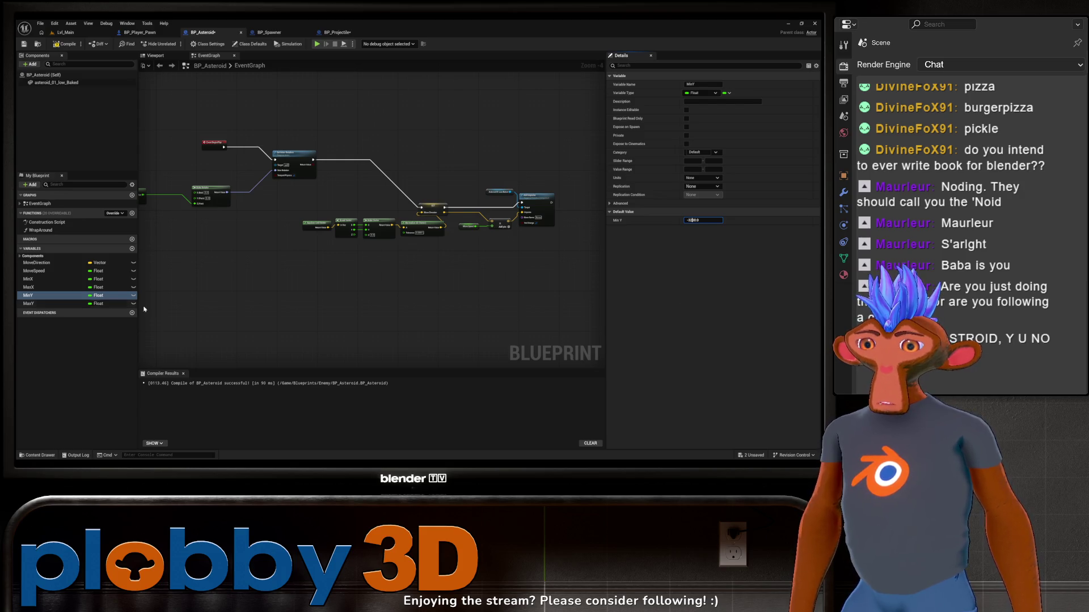
{"action": "left_click", "coordinate": [57, 304]}
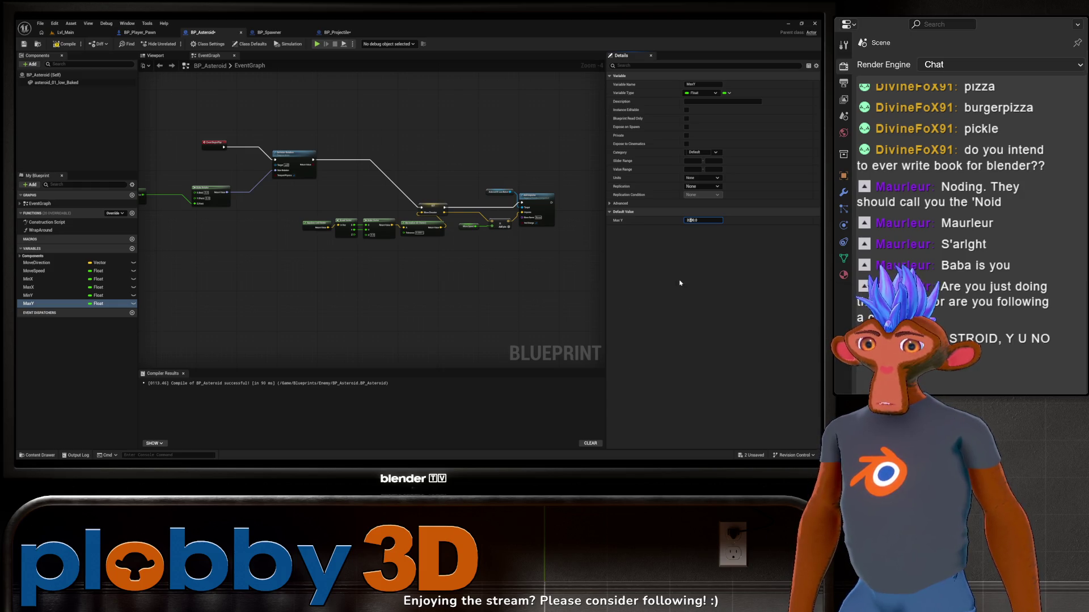
{"action": "left_click", "coordinate": [72, 34]}
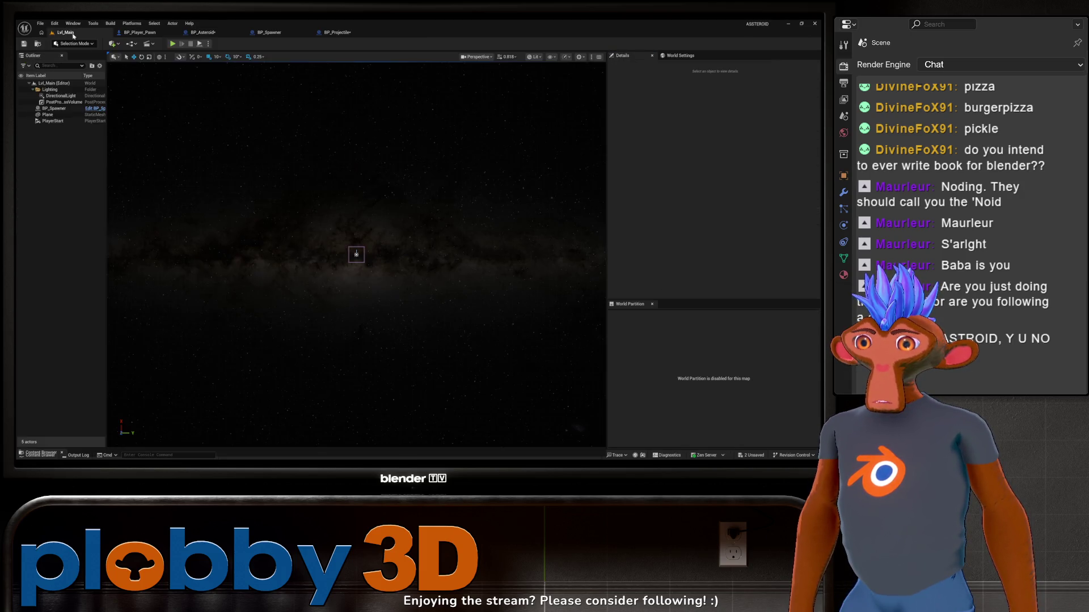
{"action": "left_click", "coordinate": [173, 44]}
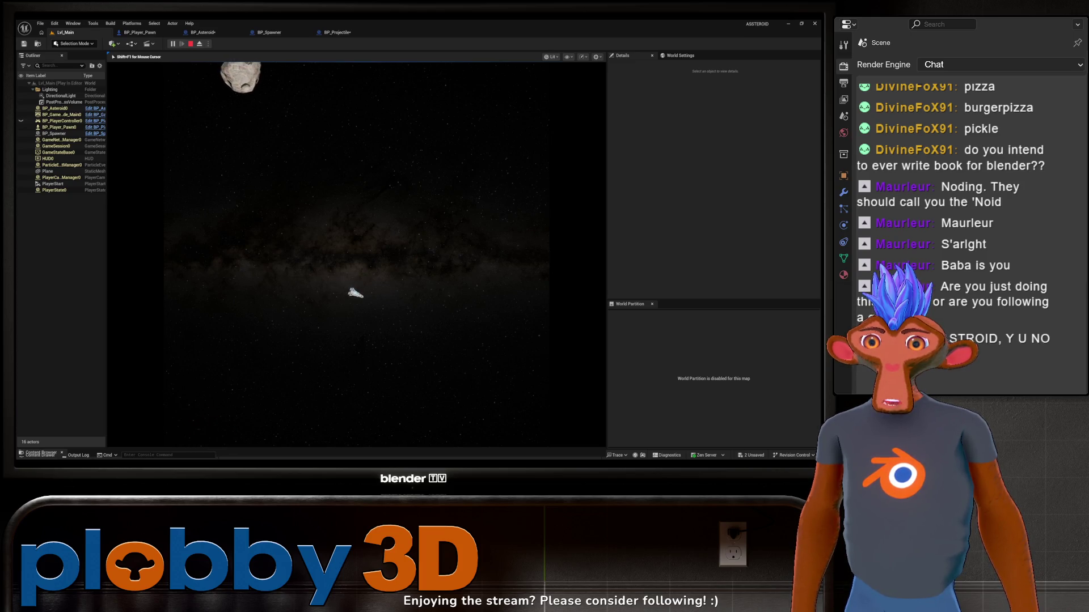
{"action": "key", "text": "Escape"}
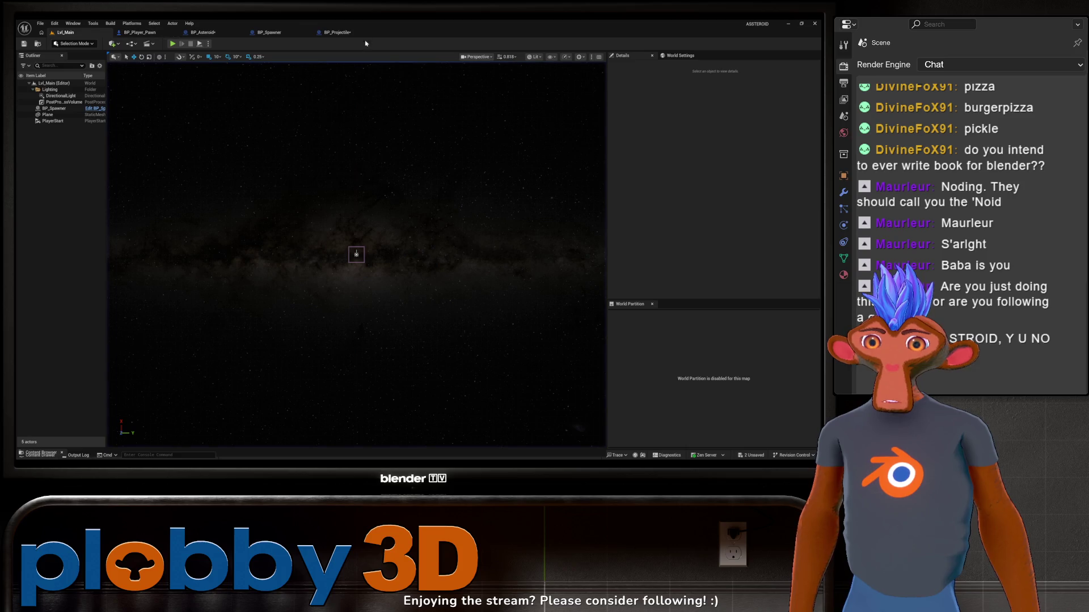
Check BP_Projectile's MinY default of -3000, then start editing BP_Asteroid's Max Y default
{"action": "left_click", "coordinate": [330, 33]}
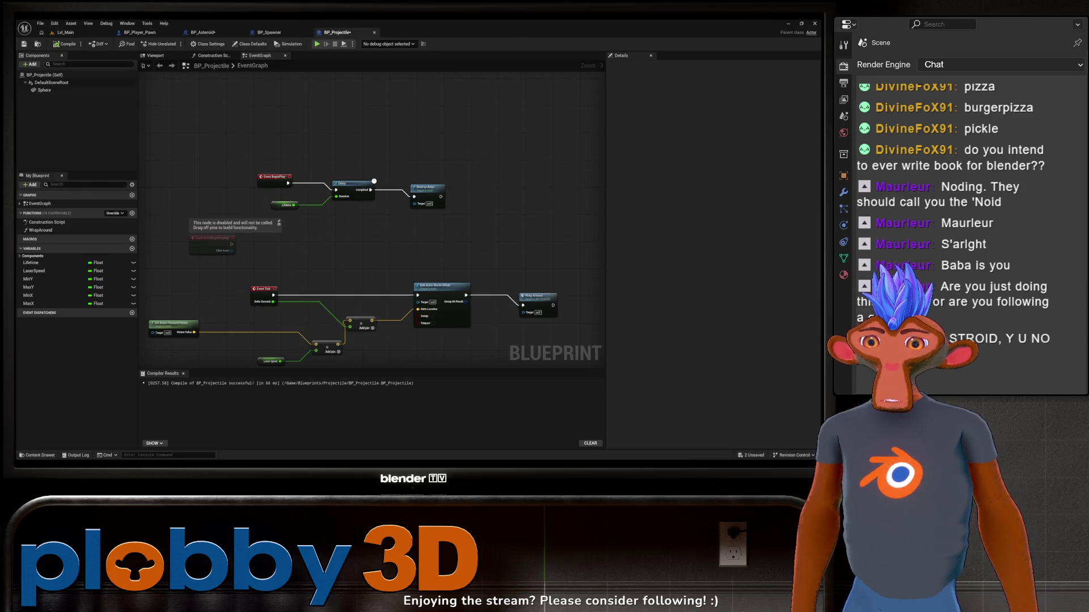
{"action": "left_click", "coordinate": [51, 279]}
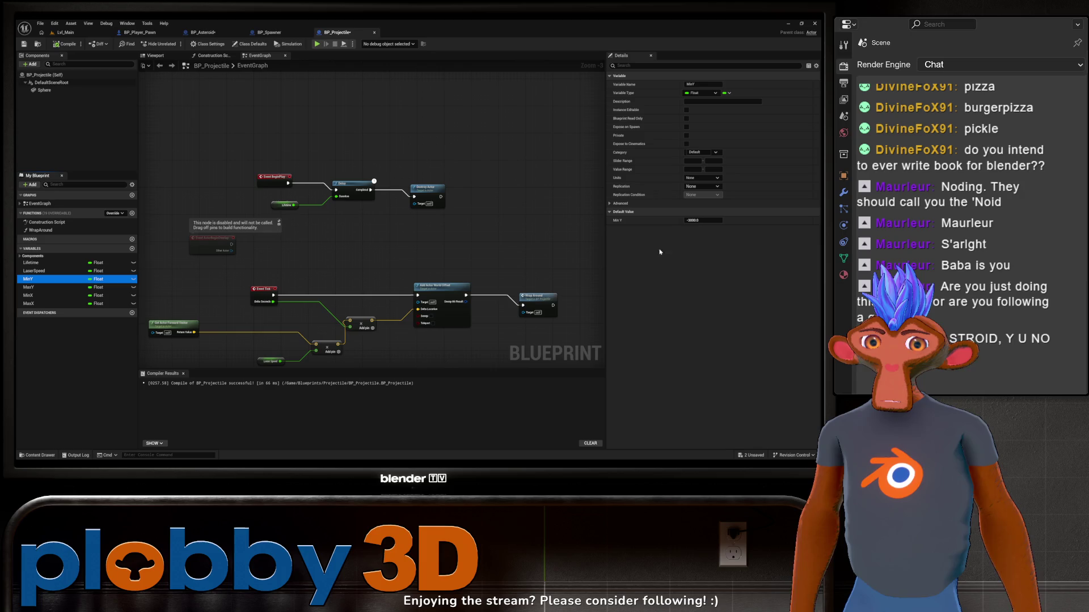
{"action": "left_click", "coordinate": [702, 220]}
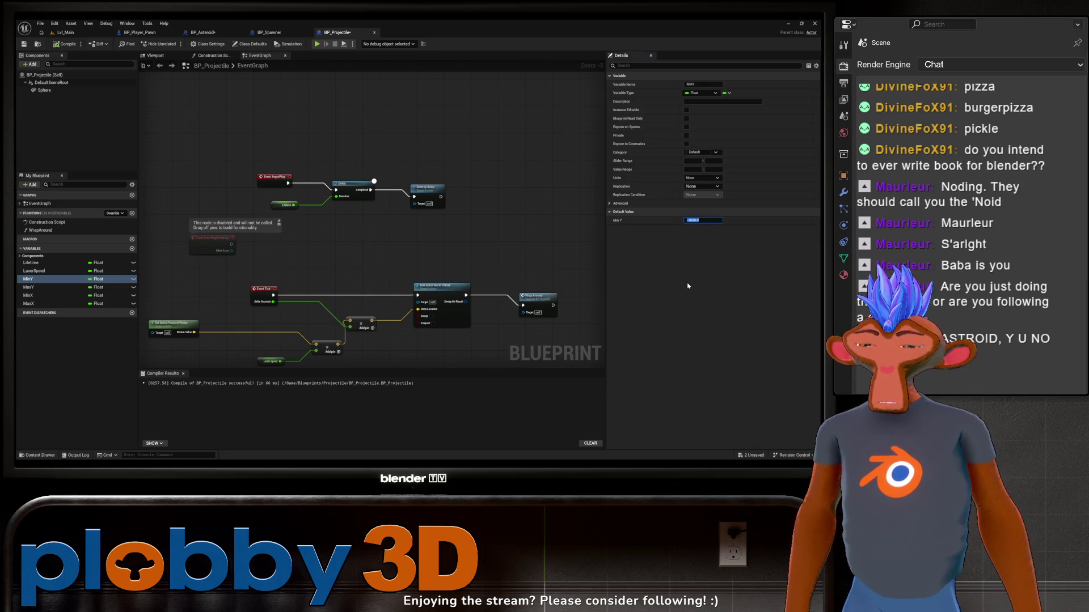
{"action": "left_click", "coordinate": [203, 32]}
{"action": "left_click", "coordinate": [693, 220]}
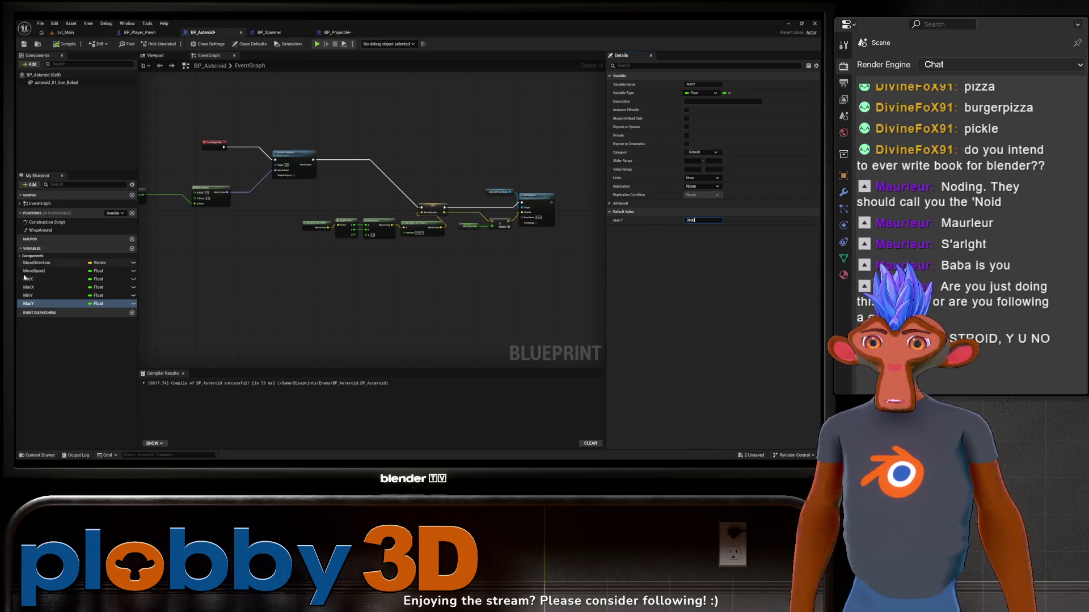
Commit BP_Asteroid's Max Y at 3500, set Min Y to -3500, and edit Max X
{"action": "left_click", "coordinate": [51, 296]}
{"action": "left_click", "coordinate": [705, 221]}
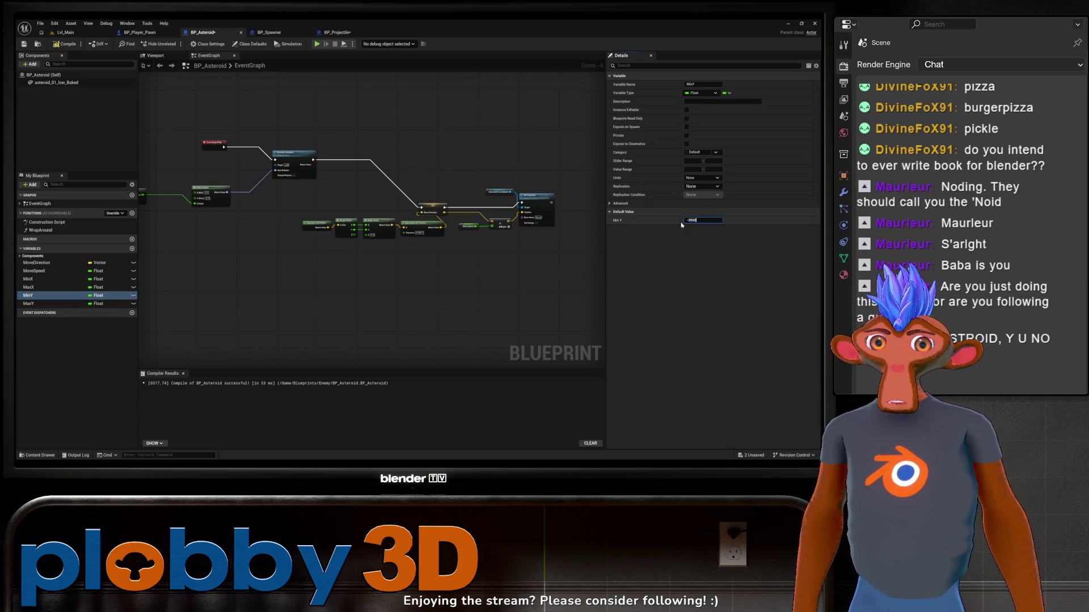
{"action": "left_click", "coordinate": [59, 288]}
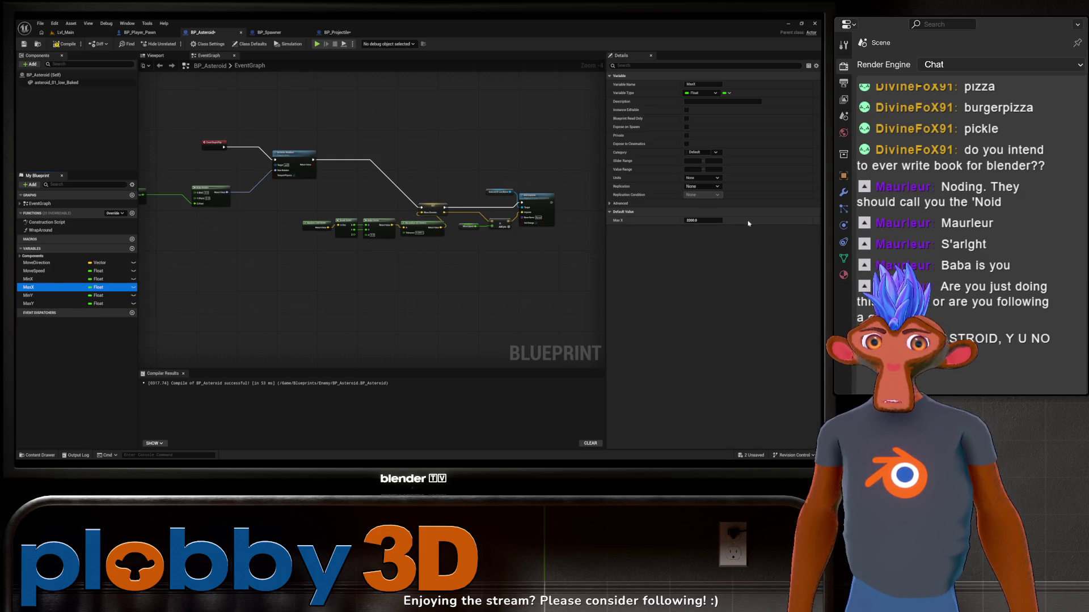
{"action": "left_click", "coordinate": [713, 221]}
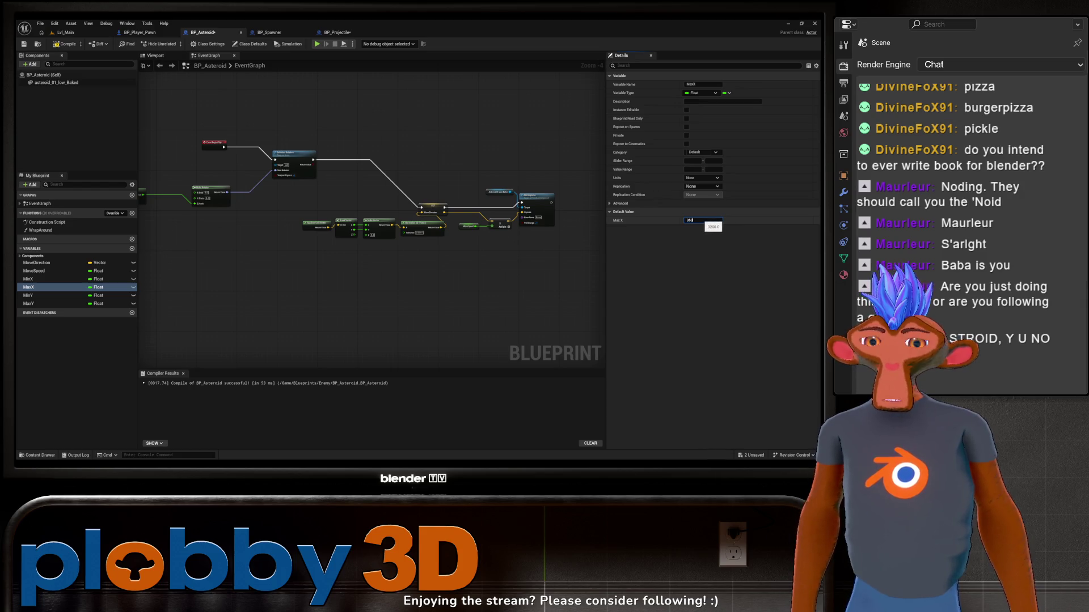
{"action": "type", "text": "0"}
Edit the Min X default, review the Min Y and Max Y values, then return to Lvl_Main
{"action": "left_click", "coordinate": [34, 280]}
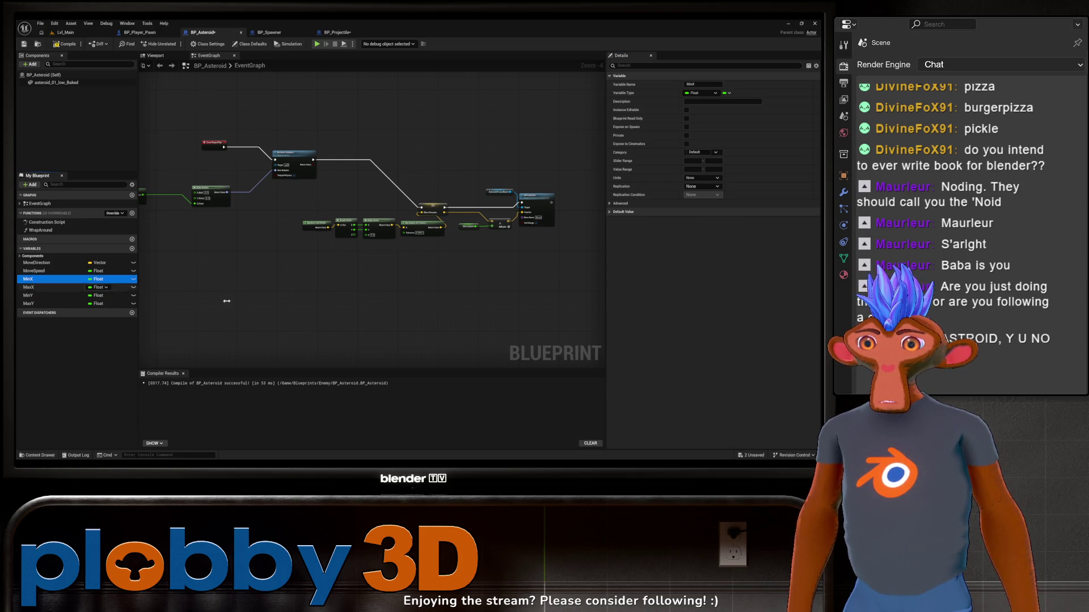
{"action": "left_click", "coordinate": [624, 214]}
{"action": "left_click", "coordinate": [687, 220]}
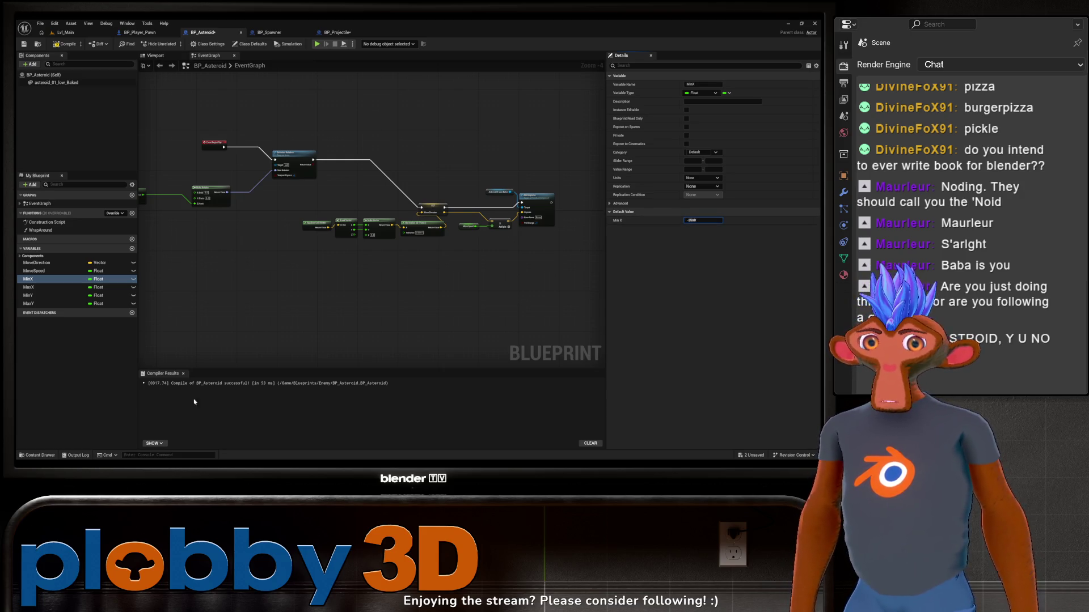
{"action": "left_click", "coordinate": [56, 287]}
{"action": "left_click", "coordinate": [56, 295]}
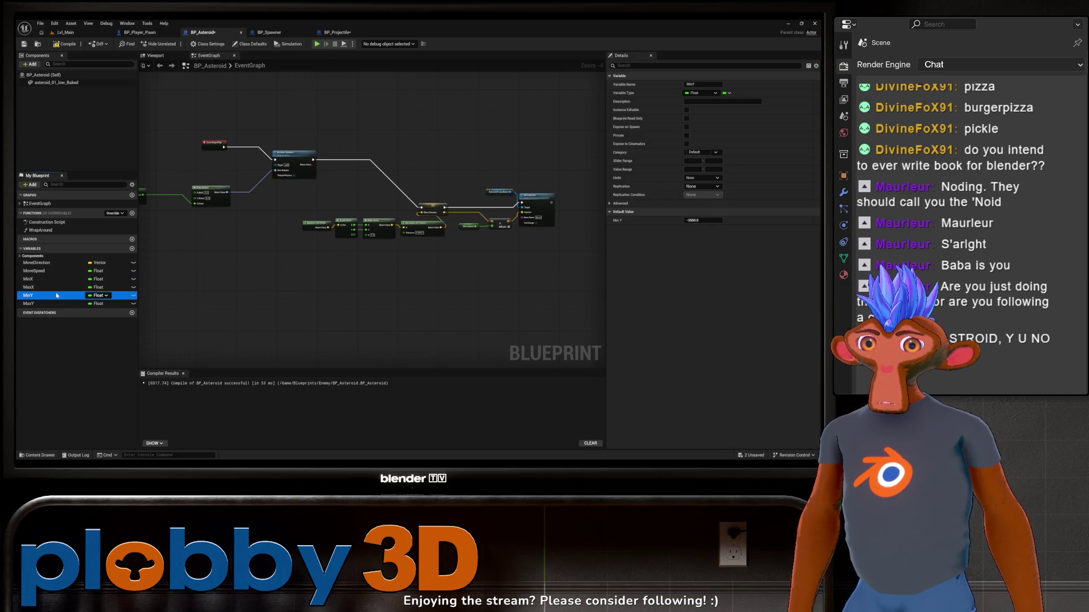
{"action": "left_click", "coordinate": [54, 304]}
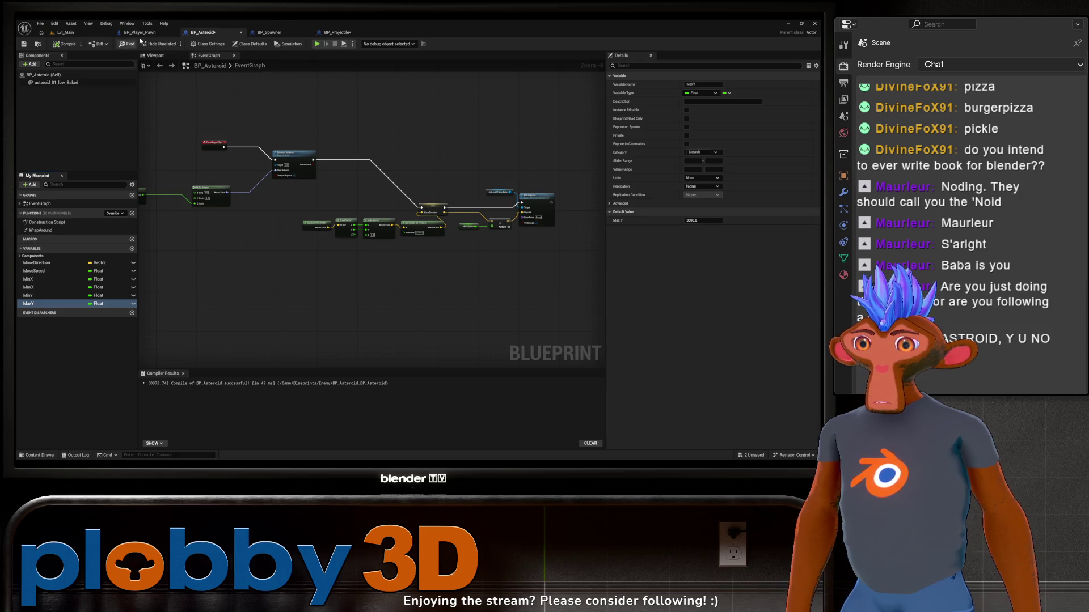
{"action": "left_click", "coordinate": [89, 34]}
Playtest the level, flying the ship with WASD and firing at the asteroid, then stop
{"action": "key", "text": "alt+p"}
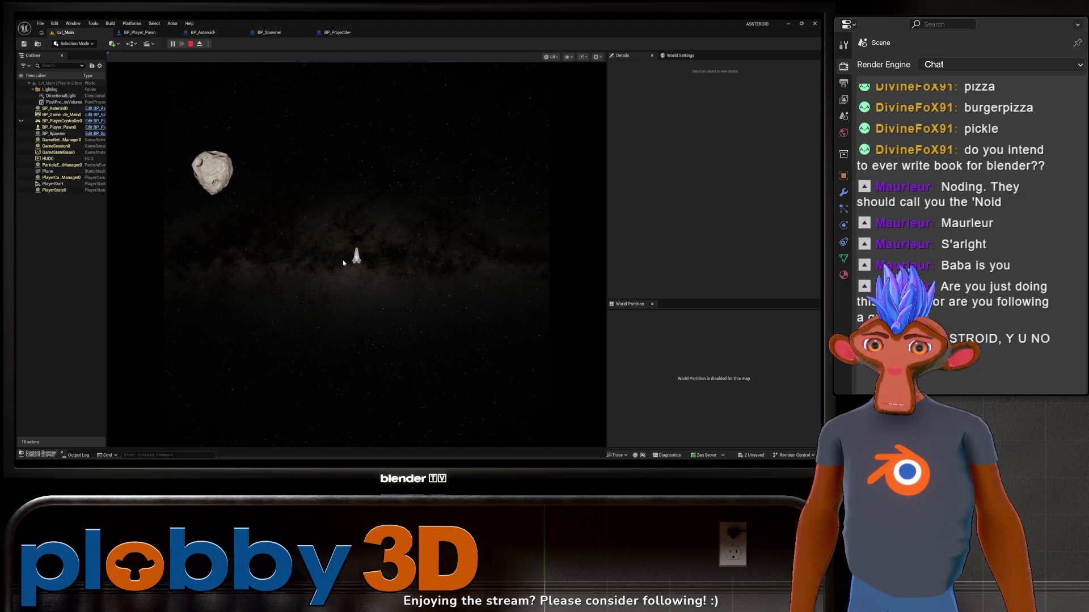
{"action": "left_click", "coordinate": [363, 171]}
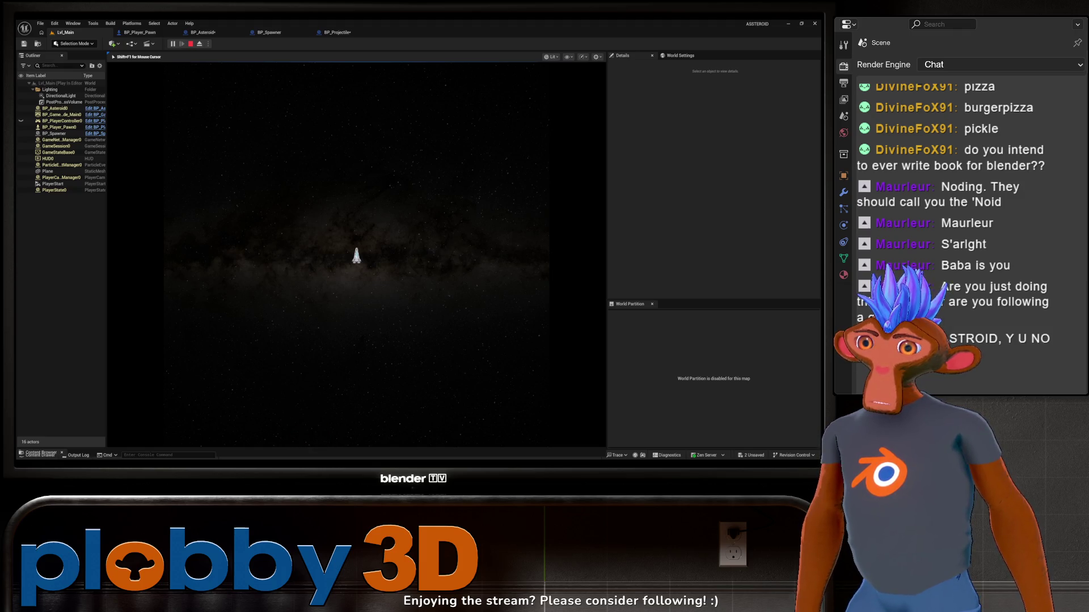
{"action": "key", "text": "a"}
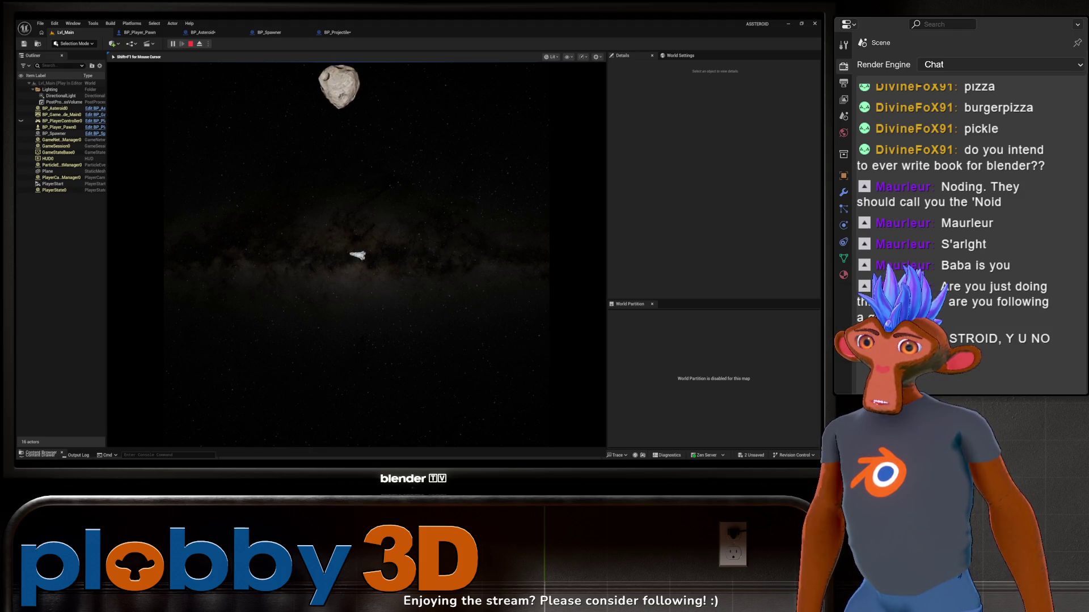
{"action": "key", "text": "w"}
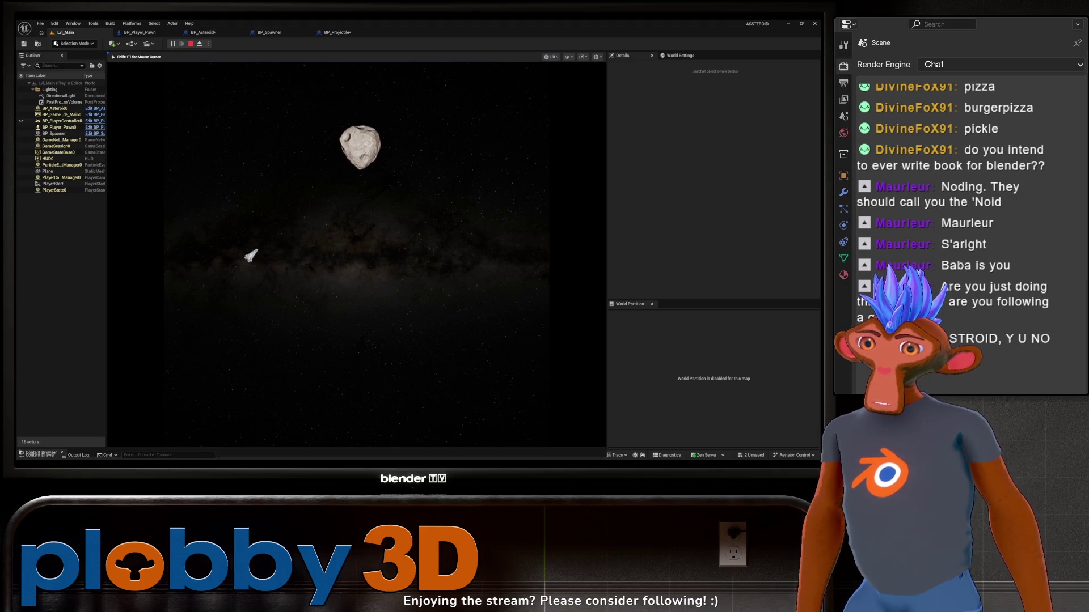
{"action": "key", "text": "w"}
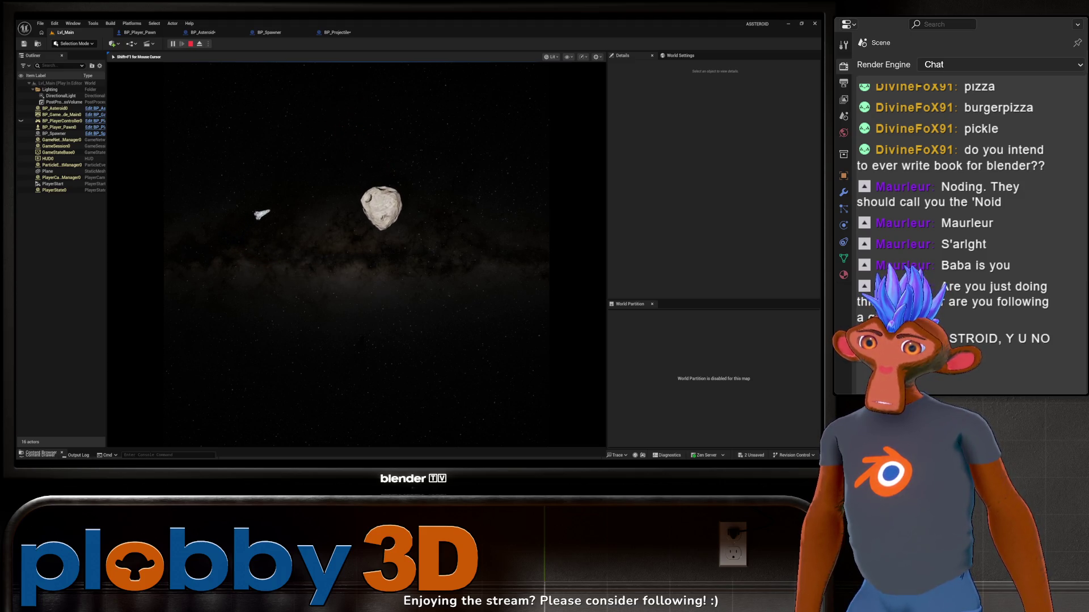
{"action": "key", "text": "a"}
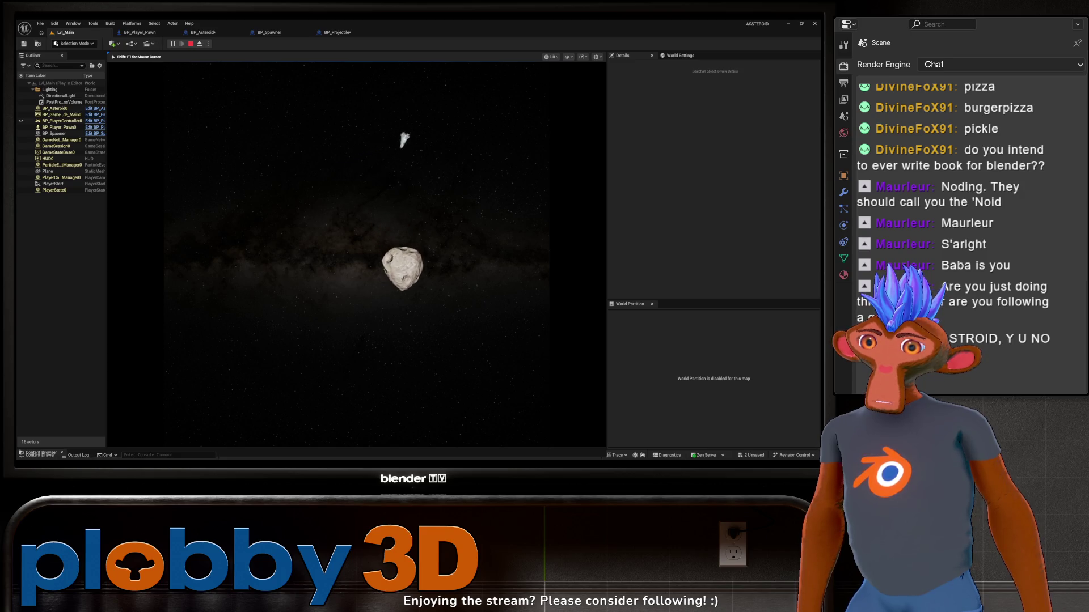
{"action": "key", "text": "space"}
{"action": "key", "text": "space"}
{"action": "key", "text": "a"}
{"action": "key", "text": "w"}
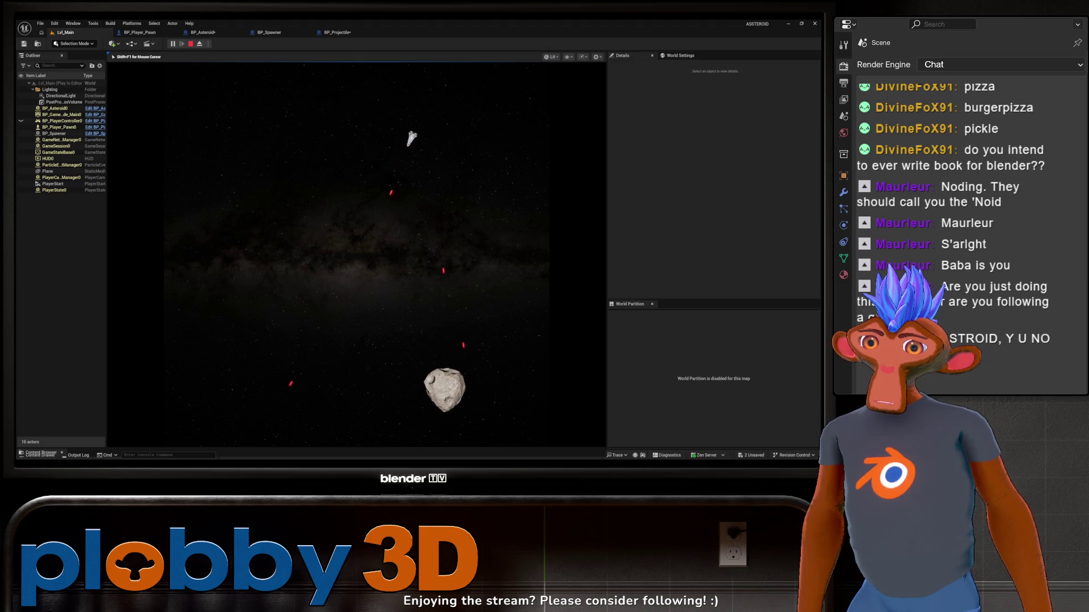
{"action": "key", "text": "space"}
{"action": "key", "text": "Escape"}
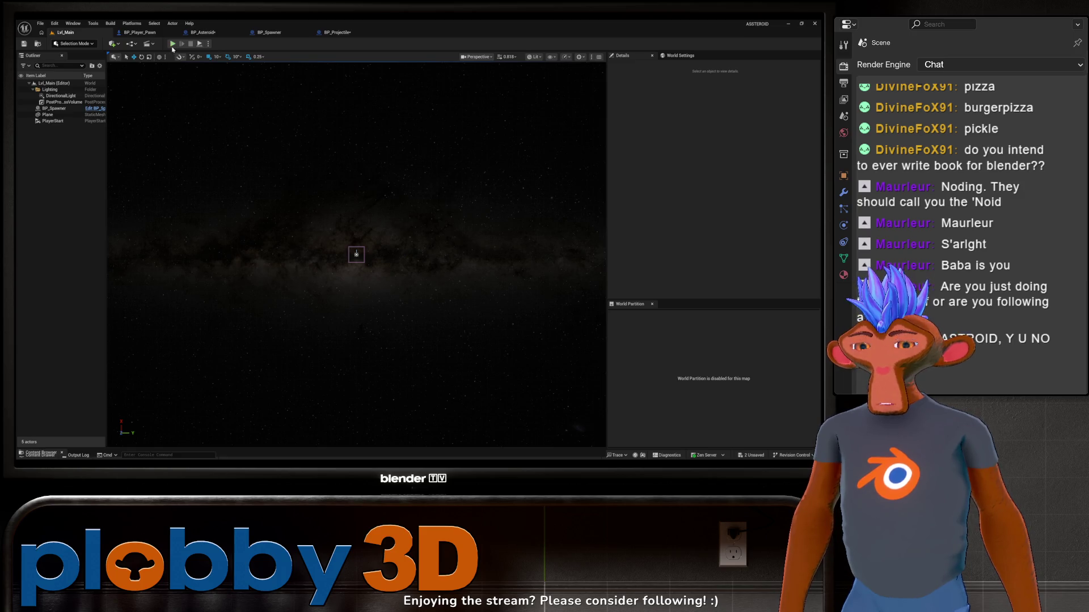
Glance over BP_Projectile's graph, then go back to BP_Asteroid
{"action": "left_click", "coordinate": [332, 32]}
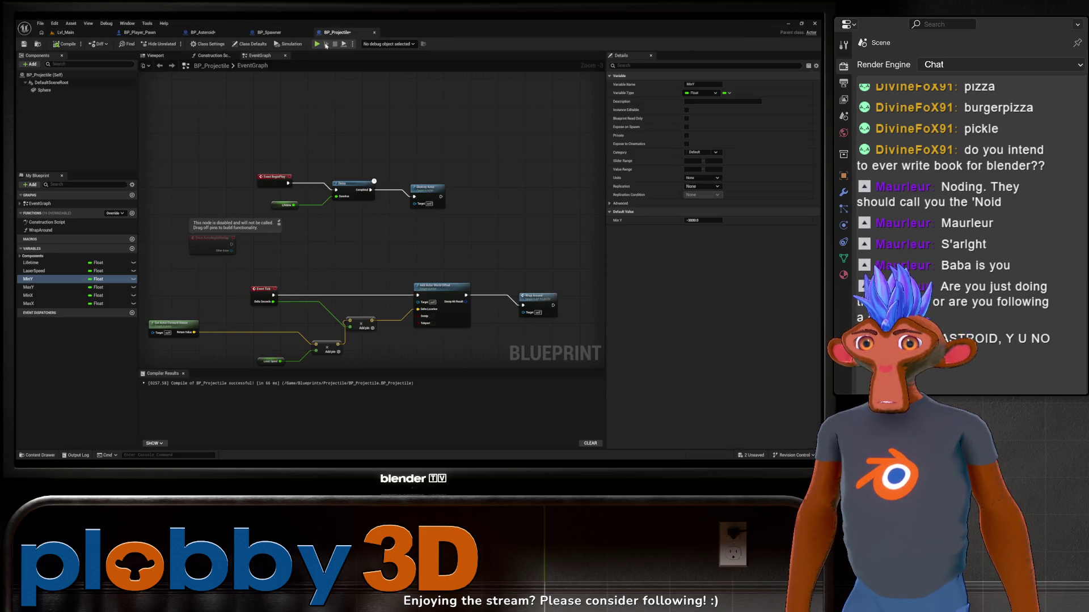
{"action": "left_click_drag", "start_coordinate": [305, 251], "coordinate": [332, 240]}
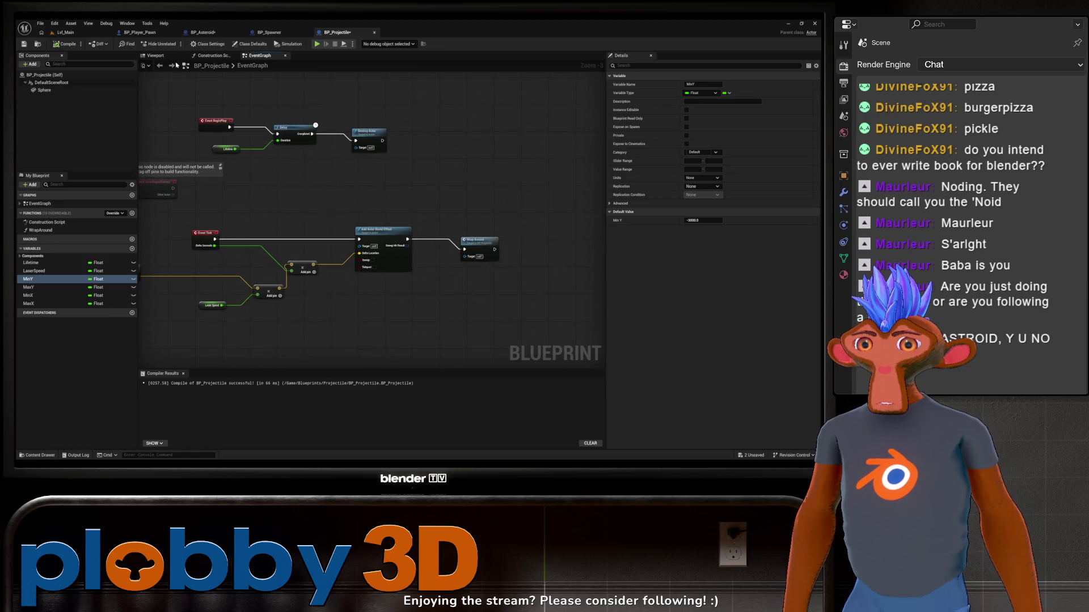
{"action": "left_click", "coordinate": [208, 32]}
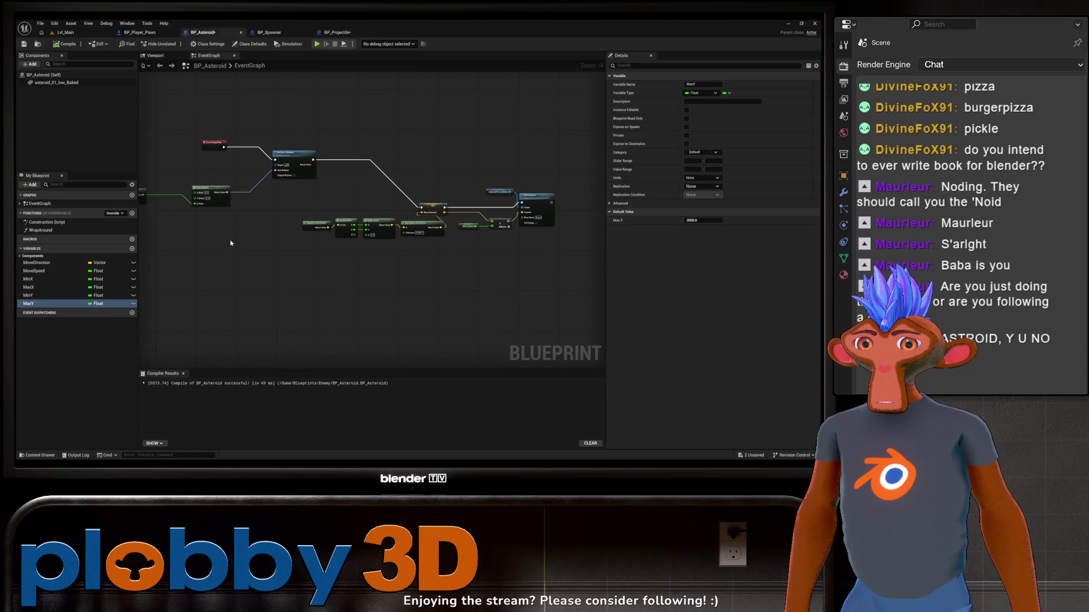
Pan and zoom BP_Asteroid's graph to the Event BeginPlay and Make Rotator nodes
{"action": "mouse_move", "coordinate": [230, 243]}
{"action": "left_mouse_down"}
{"action": "mouse_move", "coordinate": [267, 233]}
{"action": "mouse_move", "coordinate": [250, 180]}
{"action": "mouse_move", "coordinate": [182, 187]}
{"action": "mouse_move", "coordinate": [200, 196]}
{"action": "left_mouse_up"}
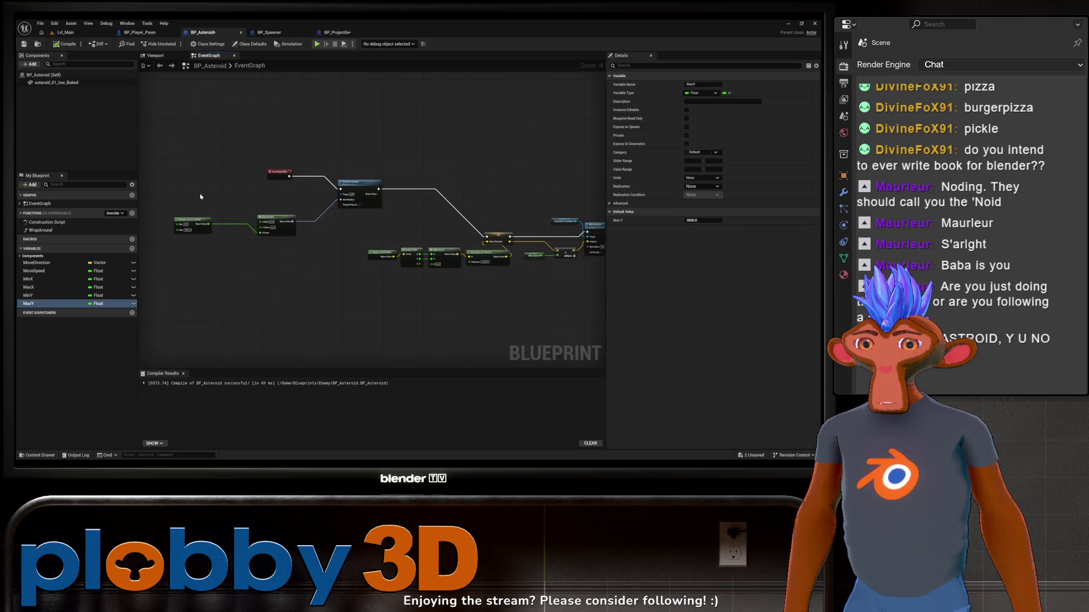
{"action": "scroll", "coordinate": [200, 196], "scroll_direction": "up", "scroll_amount": 4}
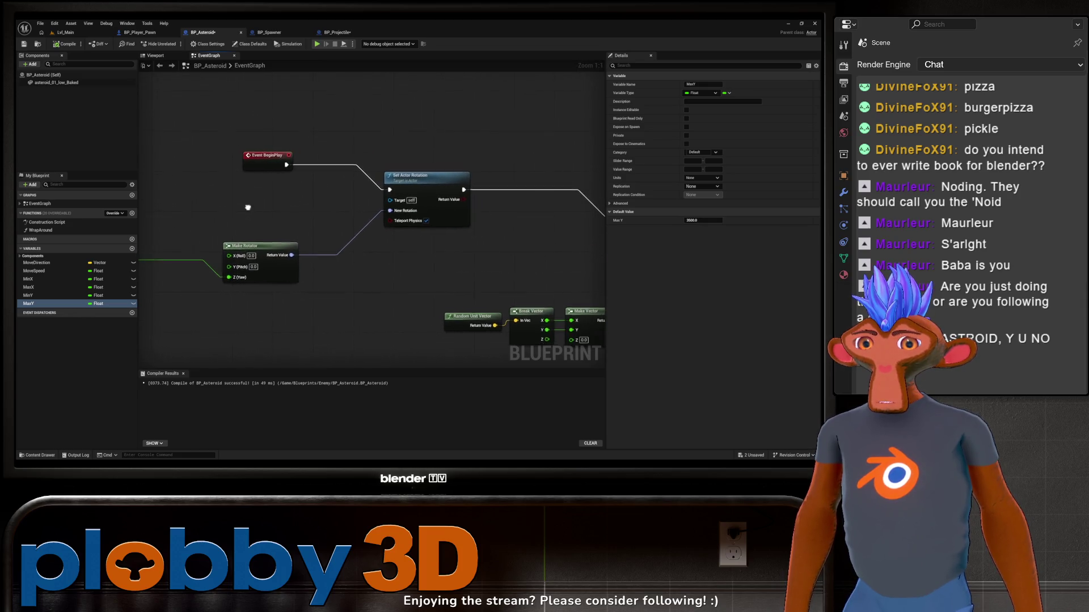
{"action": "scroll", "coordinate": [248, 208], "scroll_direction": "down", "scroll_amount": 1}
{"action": "left_click_drag", "start_coordinate": [286, 207], "coordinate": [154, 188]}
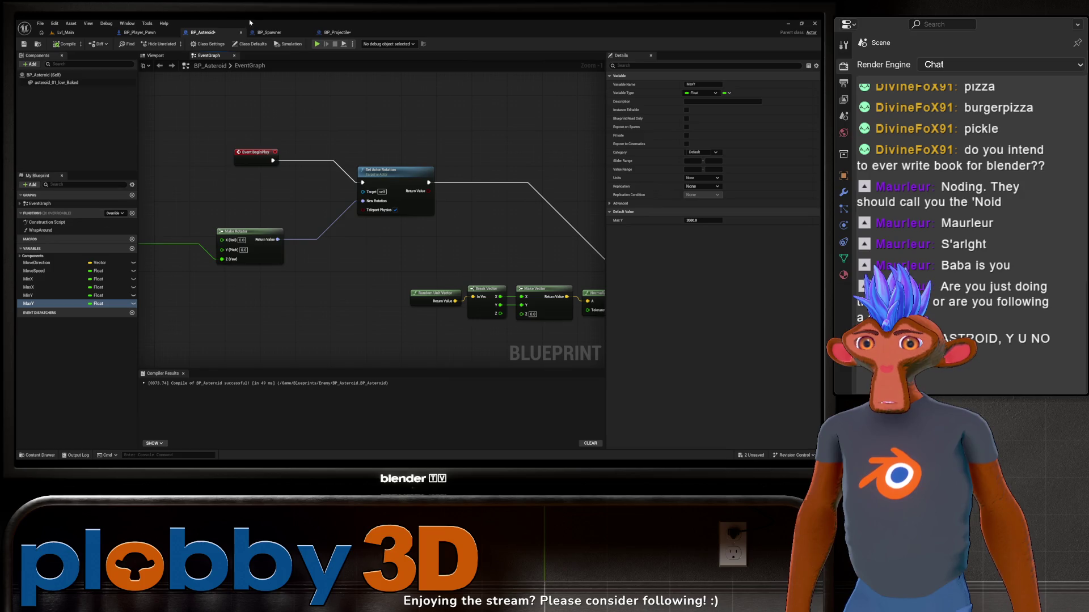
{"action": "left_click_drag", "start_coordinate": [369, 300], "coordinate": [161, 306]}
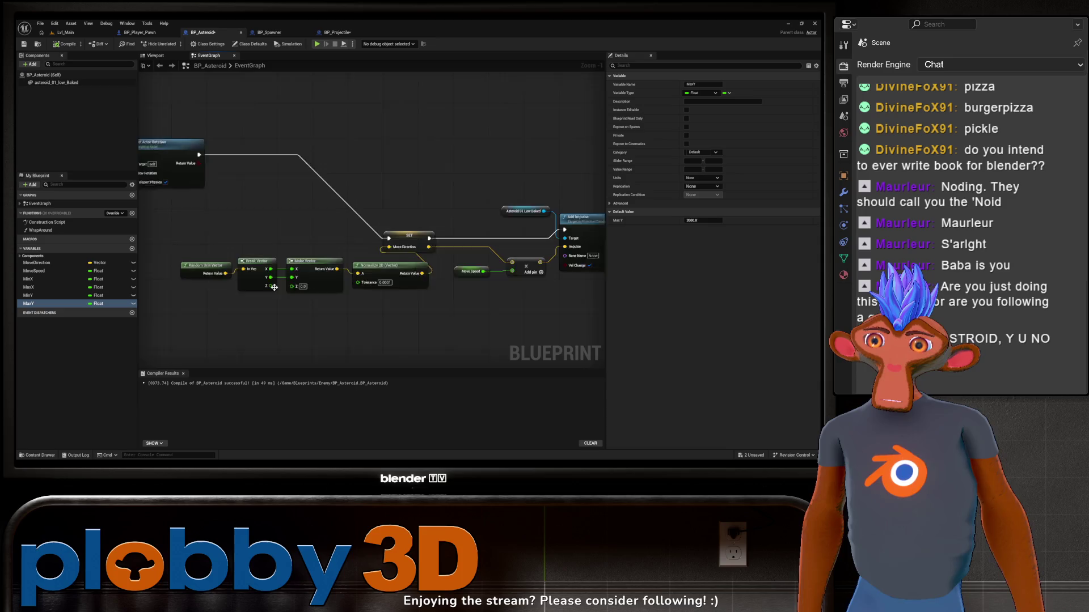
{"action": "scroll", "coordinate": [274, 287], "scroll_direction": "down", "scroll_amount": 2}
{"action": "mouse_move", "coordinate": [274, 288]}
{"action": "left_mouse_down"}
{"action": "mouse_move", "coordinate": [339, 318]}
{"action": "mouse_move", "coordinate": [236, 301]}
{"action": "mouse_move", "coordinate": [474, 309]}
{"action": "mouse_move", "coordinate": [163, 318]}
{"action": "left_mouse_up"}
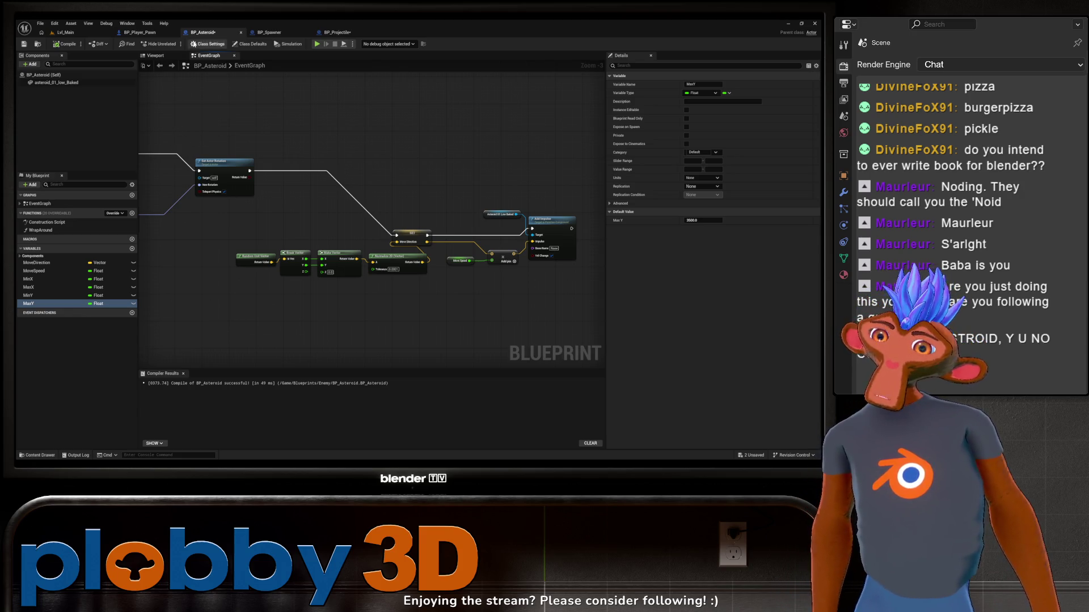
{"action": "mouse_move", "coordinate": [195, 266]}
{"action": "left_mouse_down"}
{"action": "mouse_move", "coordinate": [368, 254]}
{"action": "mouse_move", "coordinate": [242, 264]}
{"action": "mouse_move", "coordinate": [325, 280]}
{"action": "left_mouse_up"}
Open the action menu below the BeginPlay nodes and search for the get scale action
{"action": "right_click", "coordinate": [272, 309]}
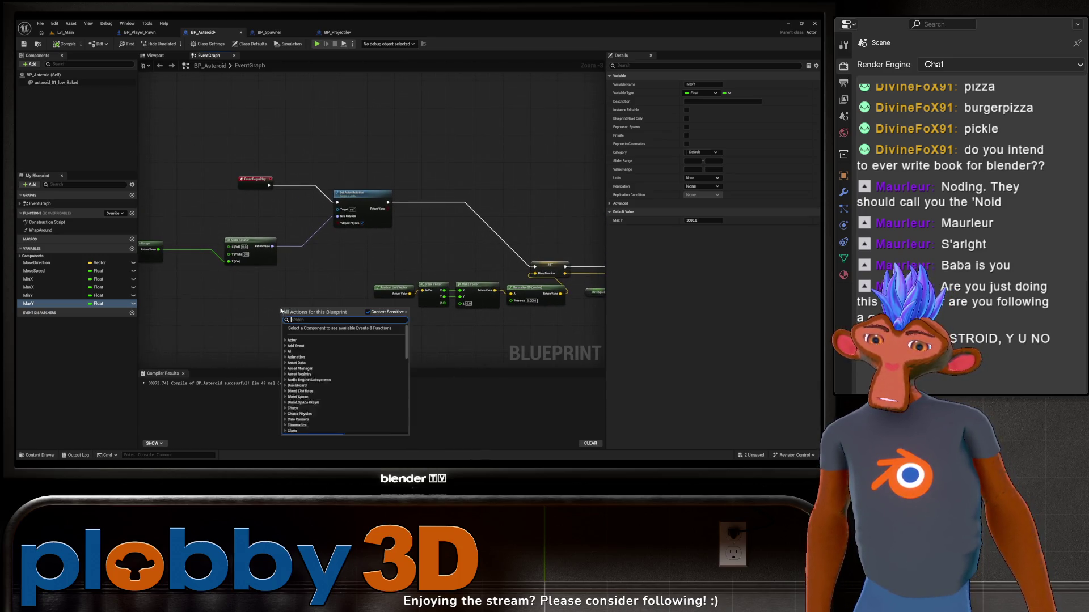
{"action": "type", "text": "get diz"}
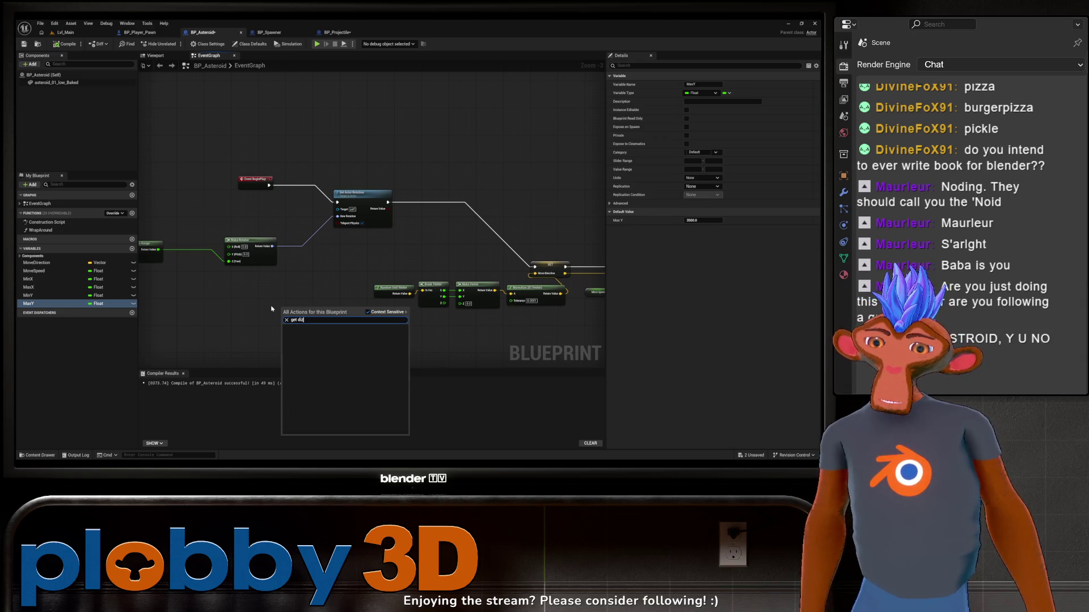
{"action": "key", "text": "BackSpace"}
{"action": "key", "text": "BackSpace"}
{"action": "key", "text": "BackSpace"}
{"action": "type", "text": "siz"}
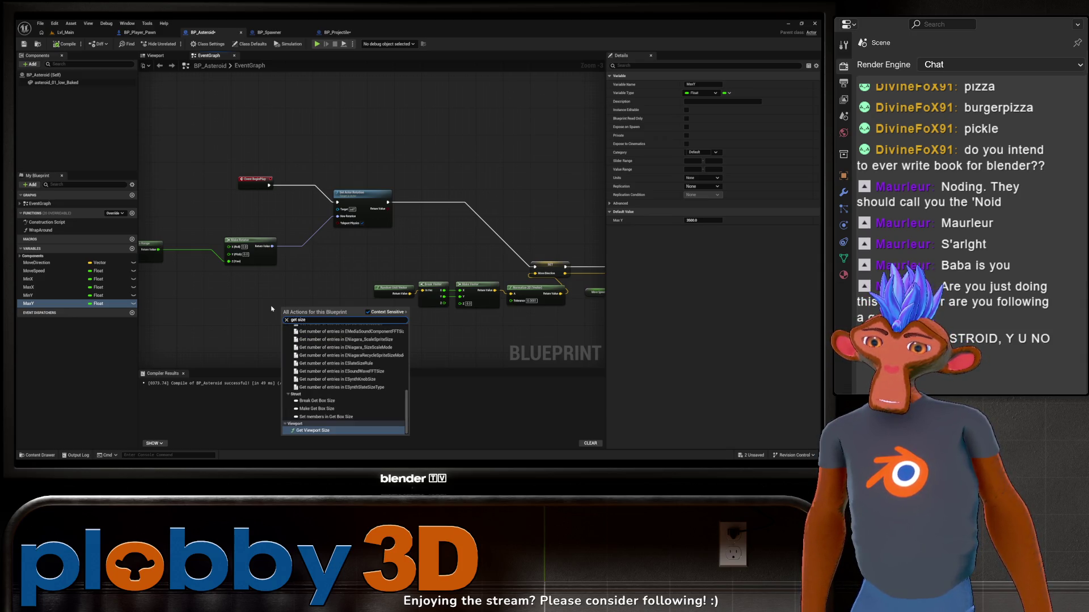
{"action": "key", "text": "BackSpace"}
{"action": "key", "text": "BackSpace"}
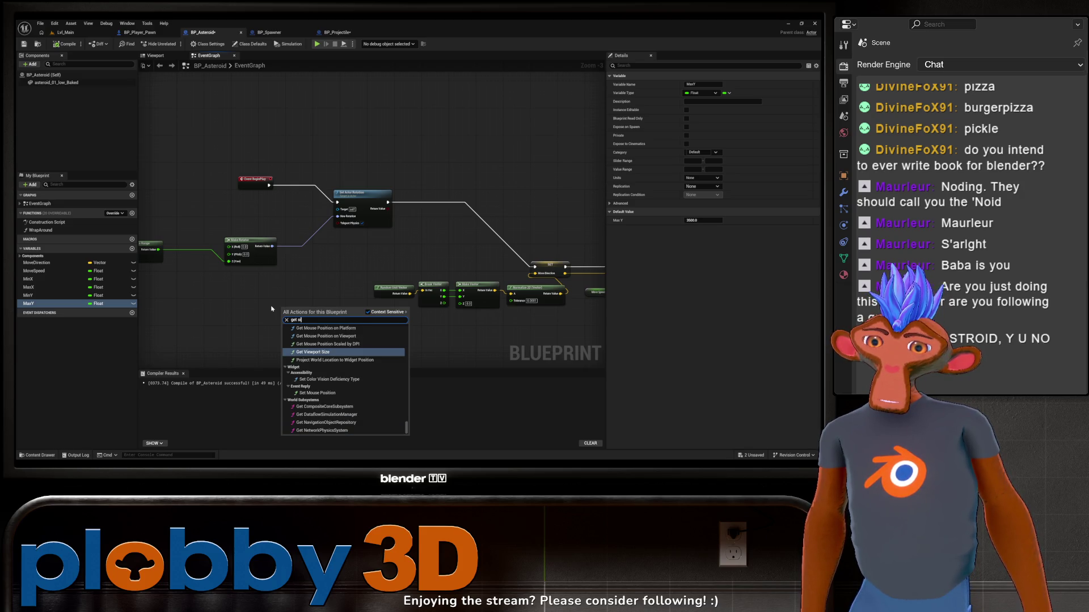
{"action": "key", "text": "BackSpace"}
{"action": "key", "text": "BackSpace"}
{"action": "key", "text": "BackSpace"}
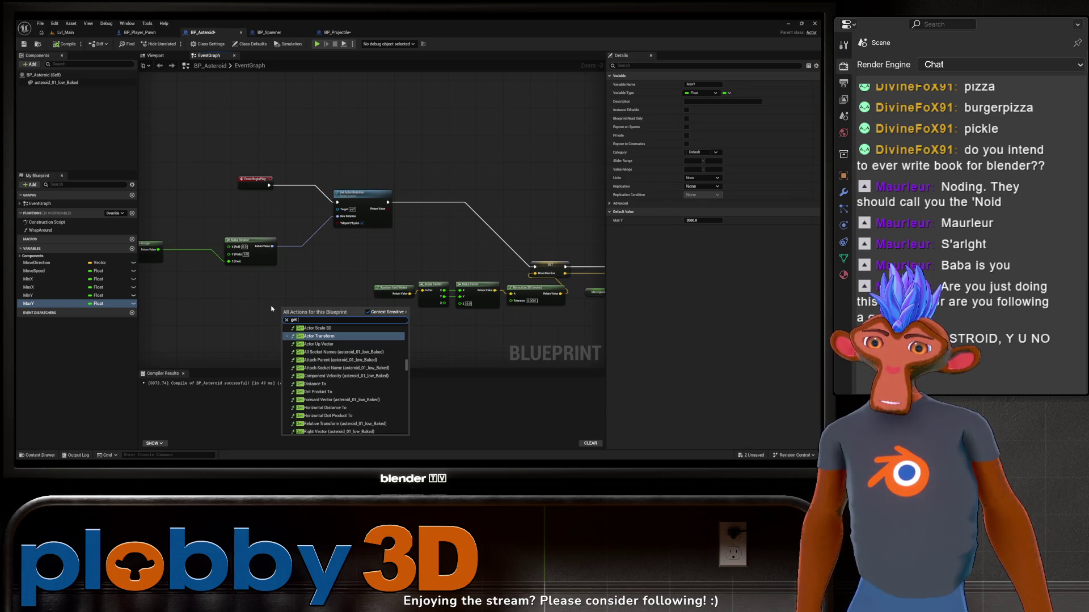
{"action": "type", "text": "scal"}
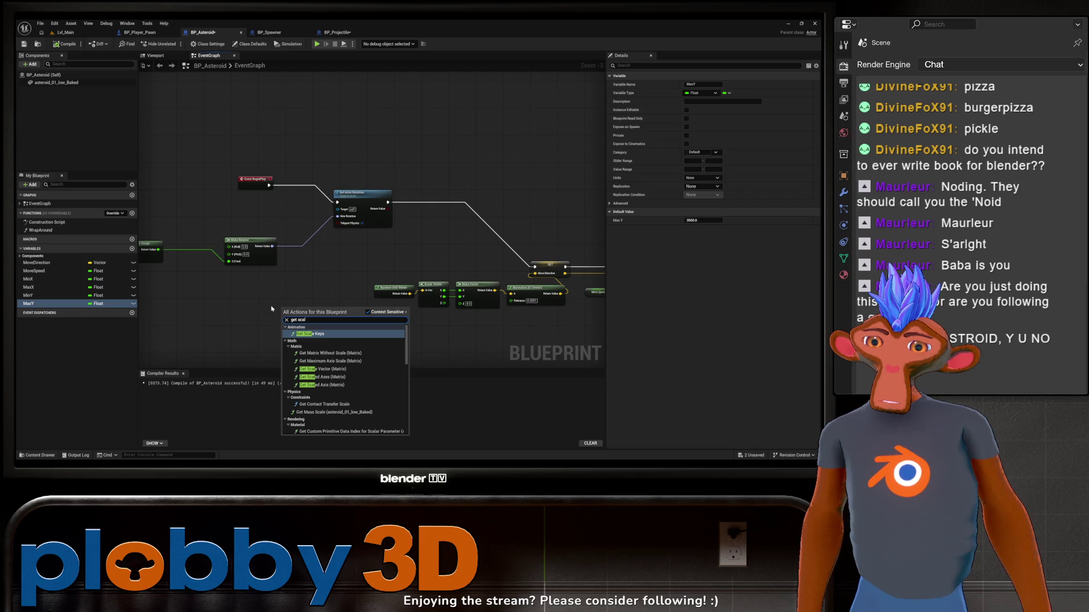
{"action": "key", "text": "BackSpace"}
{"action": "key", "text": "BackSpace"}
{"action": "key", "text": "BackSpace"}
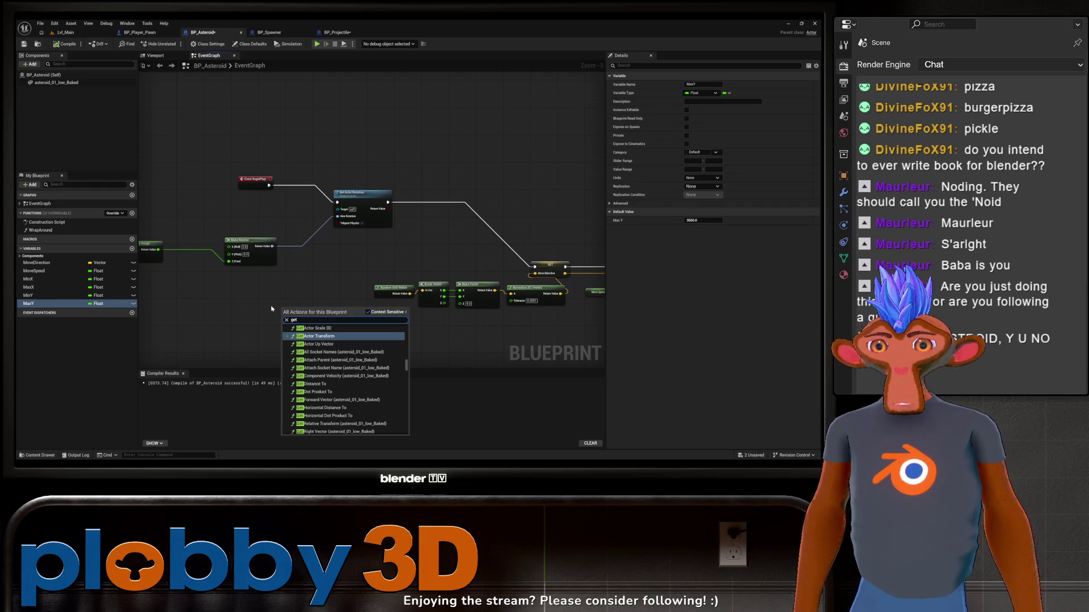
Place a Get Actor Scale 3D node, then delete it again
{"action": "left_click", "coordinate": [311, 328]}
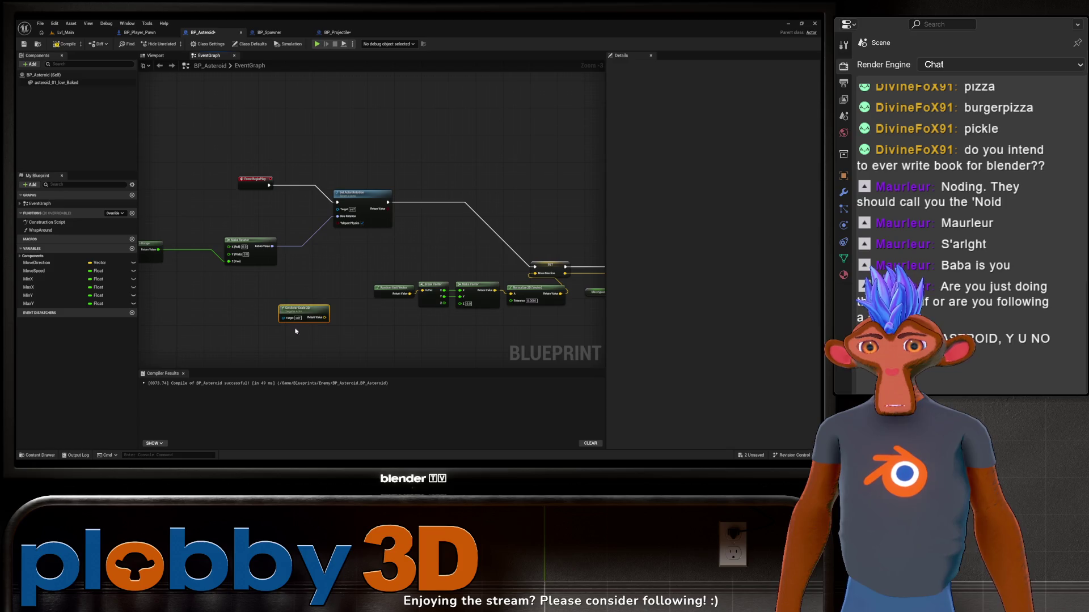
{"action": "scroll", "coordinate": [253, 309], "scroll_direction": "up", "scroll_amount": 2}
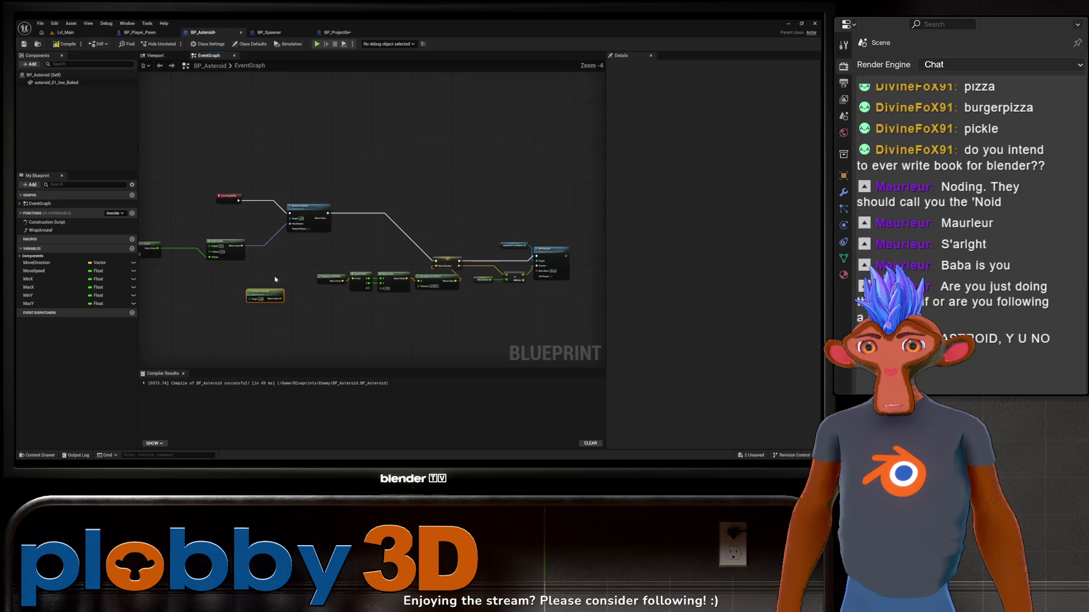
{"action": "scroll", "coordinate": [250, 317], "scroll_direction": "up", "scroll_amount": 1}
{"action": "key", "text": "Delete"}
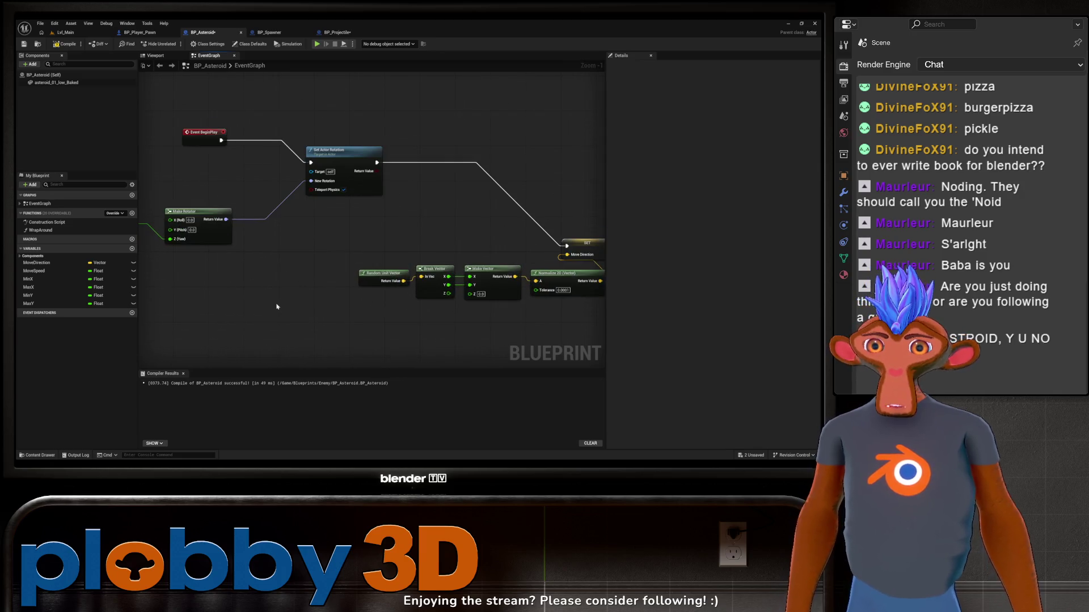
{"action": "scroll", "coordinate": [283, 311], "scroll_direction": "down", "scroll_amount": 3}
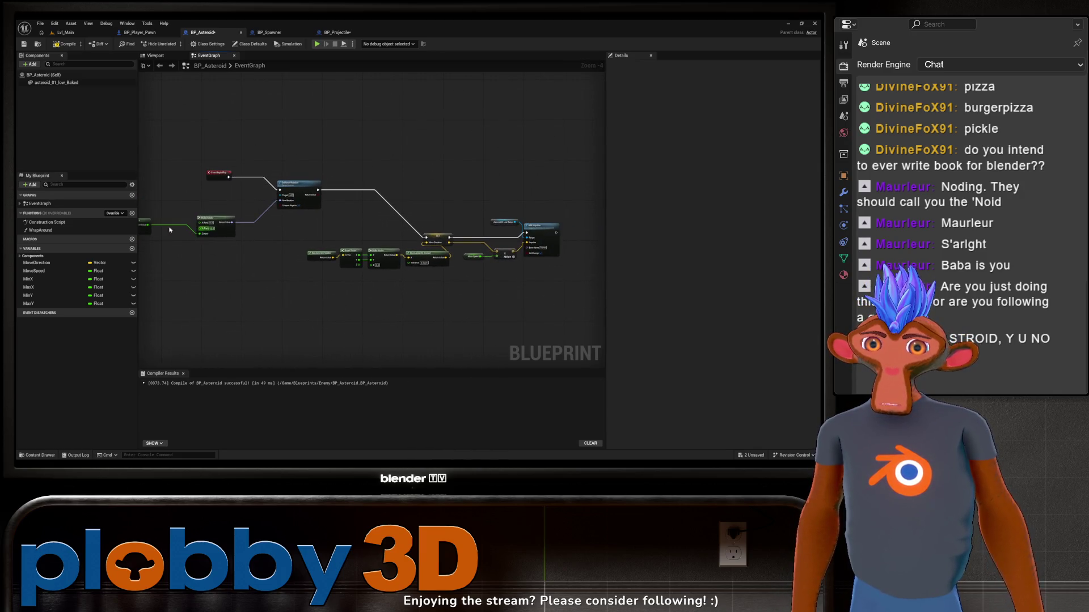
Move the Random Float in Range node beside Make Vector
{"action": "left_click_drag", "start_coordinate": [249, 285], "coordinate": [311, 304]}
{"action": "left_click_drag", "start_coordinate": [182, 221], "coordinate": [297, 281]}
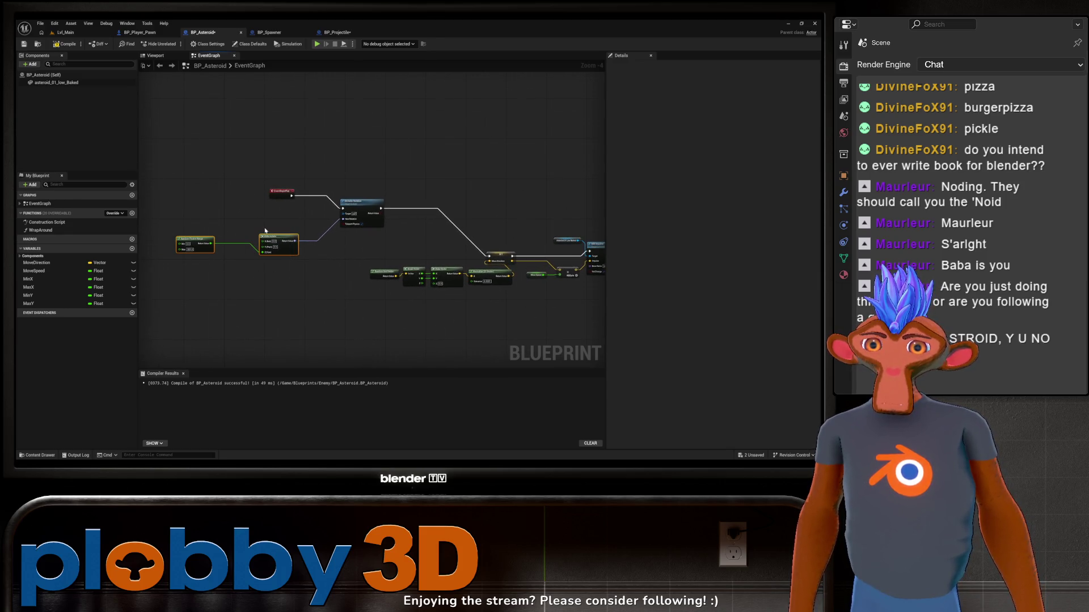
{"action": "left_click", "coordinate": [161, 250]}
{"action": "left_click_drag", "start_coordinate": [196, 239], "coordinate": [234, 239]}
{"action": "mouse_move", "coordinate": [246, 281]}
{"action": "left_mouse_down"}
{"action": "mouse_move", "coordinate": [170, 280]}
{"action": "mouse_move", "coordinate": [243, 233]}
{"action": "mouse_move", "coordinate": [174, 248]}
{"action": "left_mouse_up"}
{"action": "left_click", "coordinate": [199, 247], "text": "ctrl"}
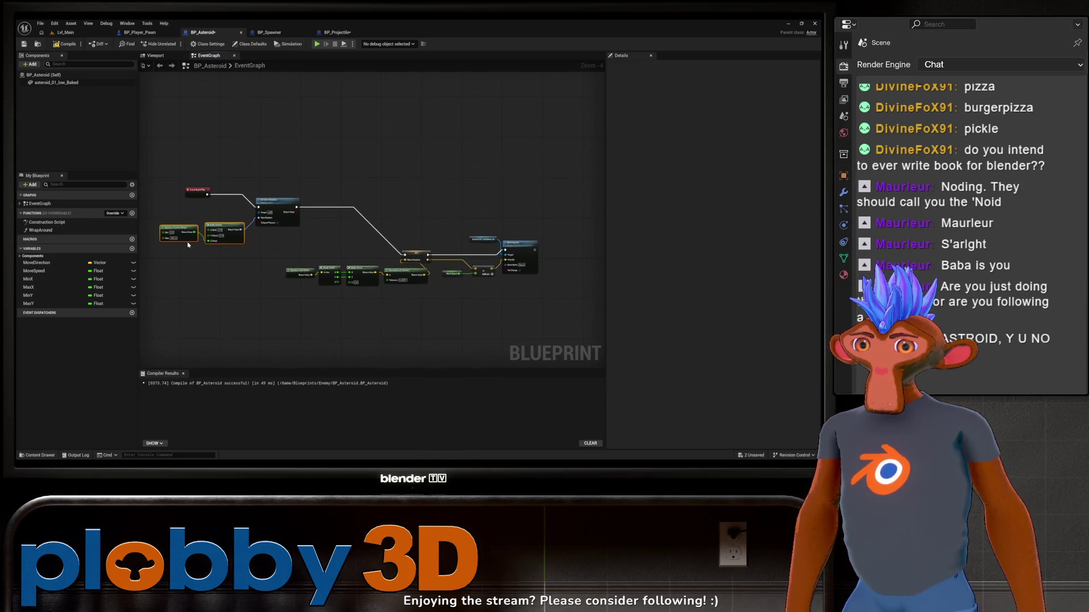
Reposition Event BeginPlay and Set Actor Rotation, then group-select the three rotation nodes
{"action": "scroll", "coordinate": [188, 245], "scroll_direction": "up", "scroll_amount": 3}
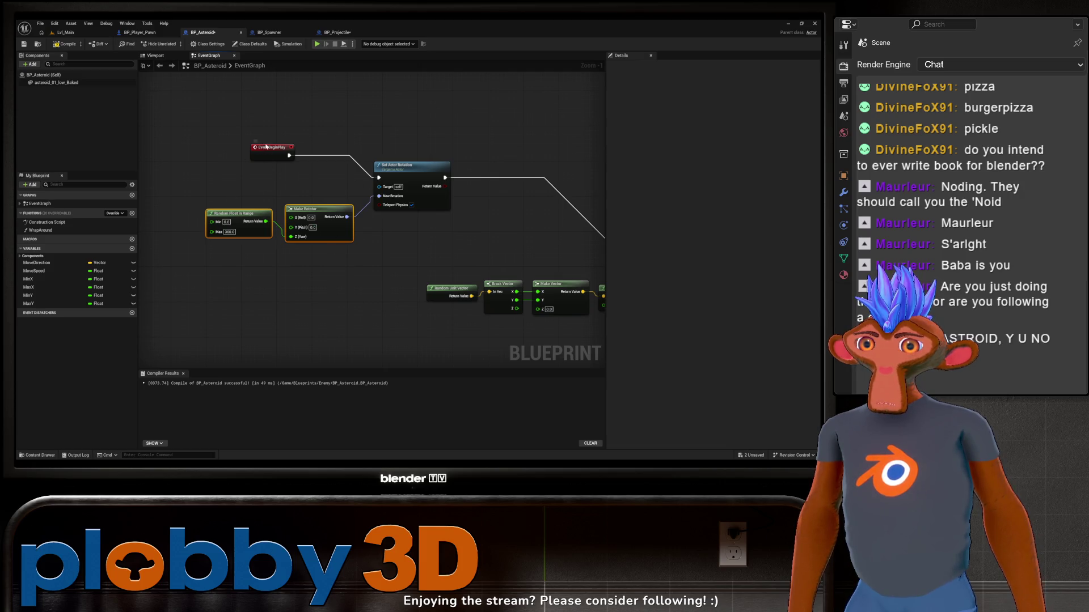
{"action": "left_click_drag", "start_coordinate": [266, 147], "coordinate": [224, 104]}
{"action": "mouse_move", "coordinate": [396, 165]}
{"action": "left_mouse_down"}
{"action": "mouse_move", "coordinate": [355, 164]}
{"action": "mouse_move", "coordinate": [354, 186]}
{"action": "left_mouse_up"}
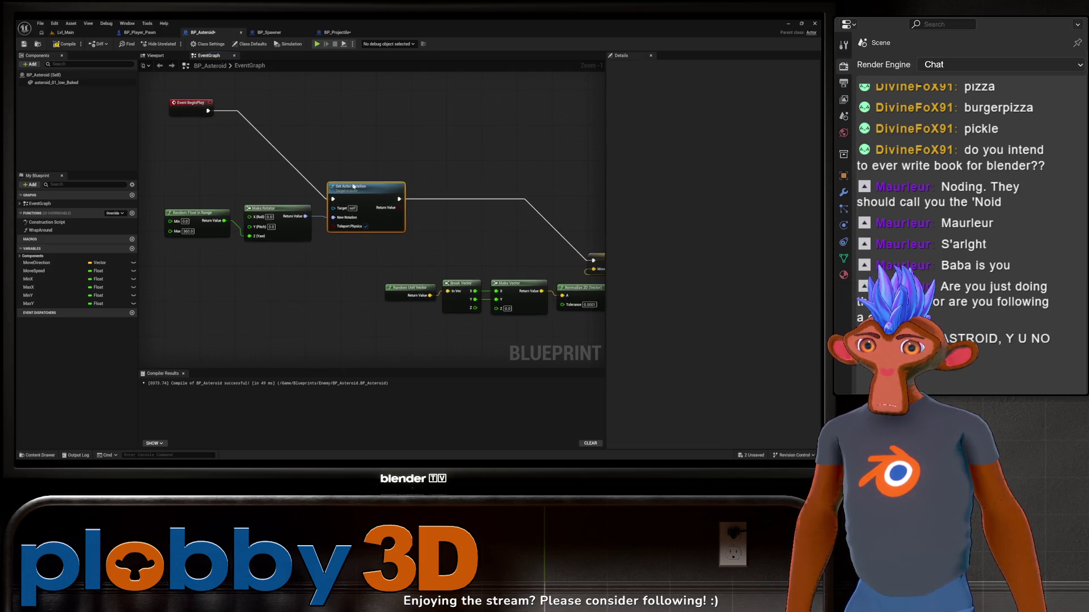
{"action": "left_click_drag", "start_coordinate": [235, 188], "coordinate": [216, 181]}
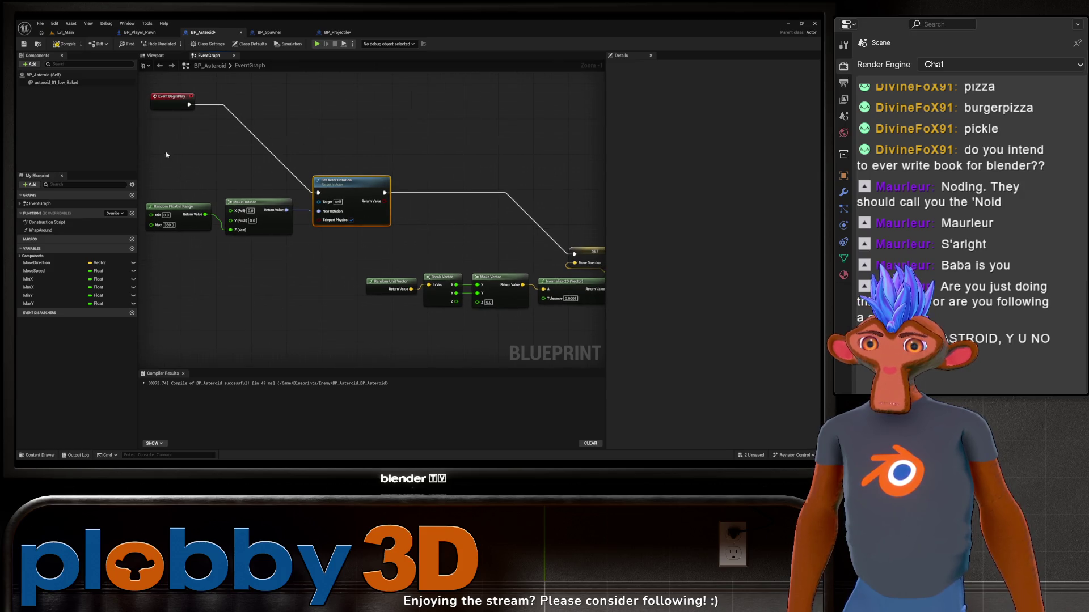
{"action": "mouse_move", "coordinate": [167, 155]}
{"action": "left_mouse_down"}
{"action": "mouse_move", "coordinate": [363, 266]}
{"action": "mouse_move", "coordinate": [366, 253]}
{"action": "left_mouse_up"}
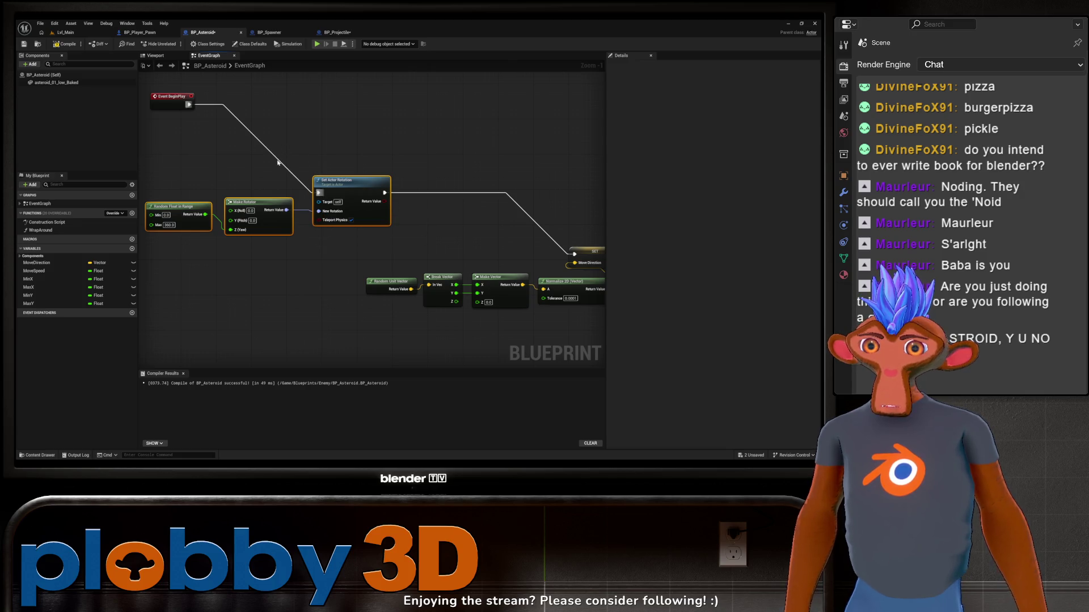
Wrap the selected rotation nodes in a comment titled 'Rotation Variation'
{"action": "key", "text": "c"}
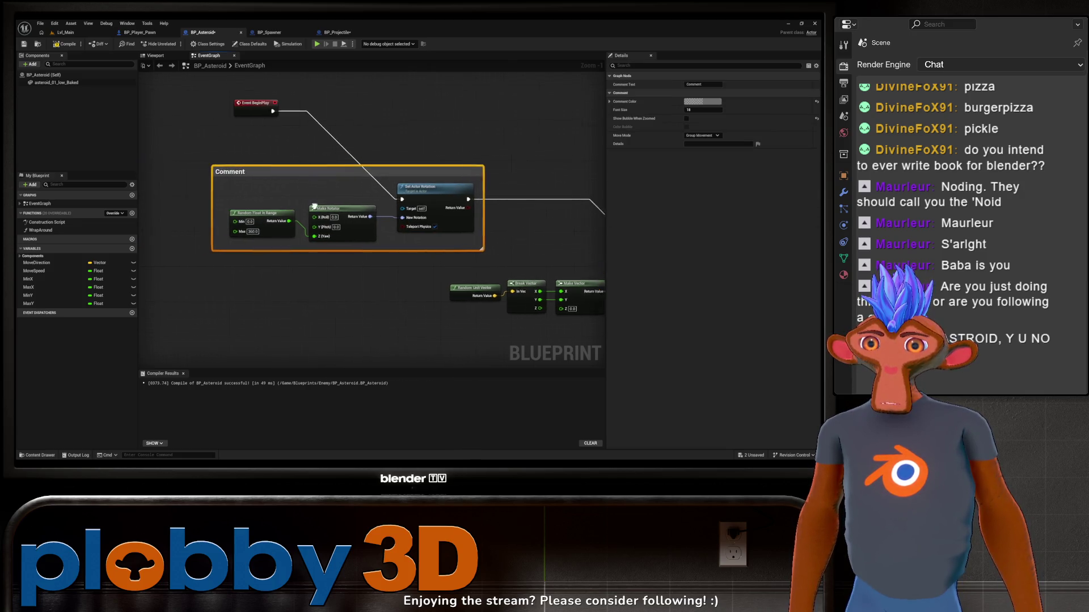
{"action": "left_click_drag", "start_coordinate": [150, 172], "coordinate": [216, 180]}
{"action": "double_click", "coordinate": [215, 170]}
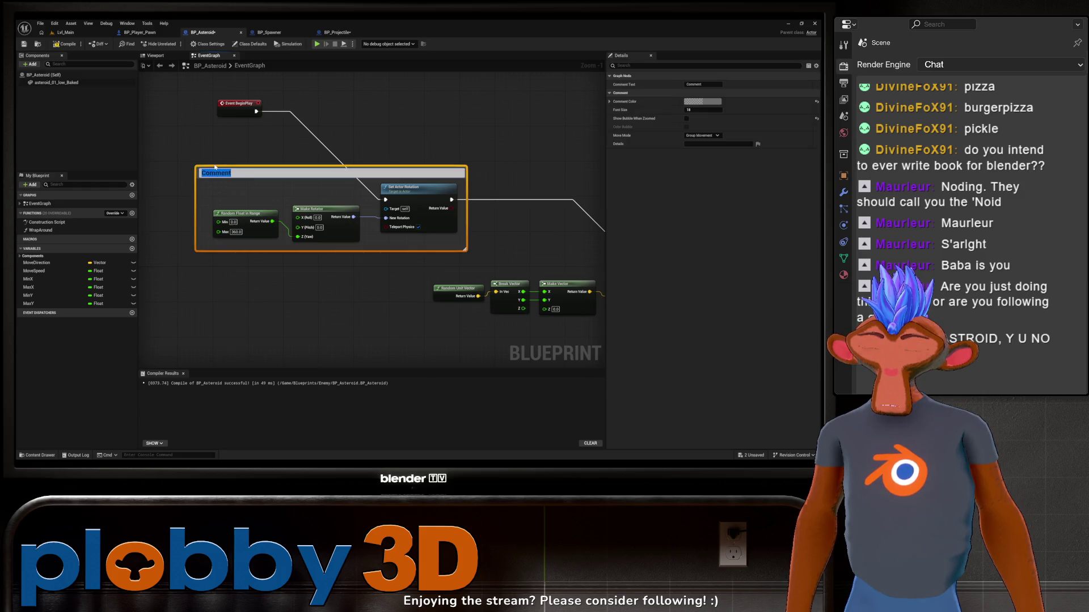
{"action": "type", "text": "Rotation V"}
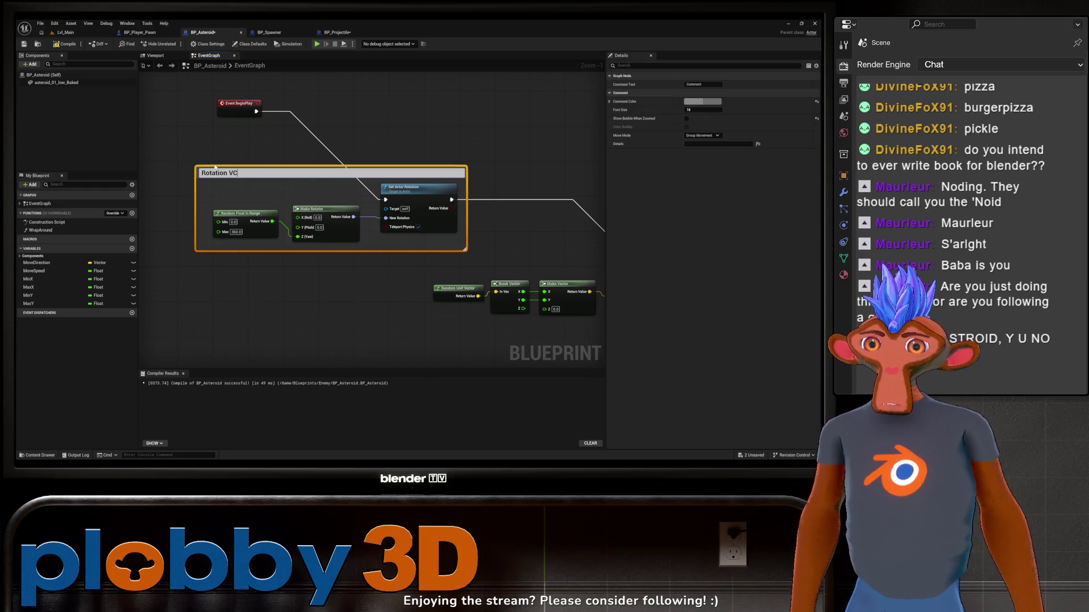
{"action": "type", "text": "ariation"}
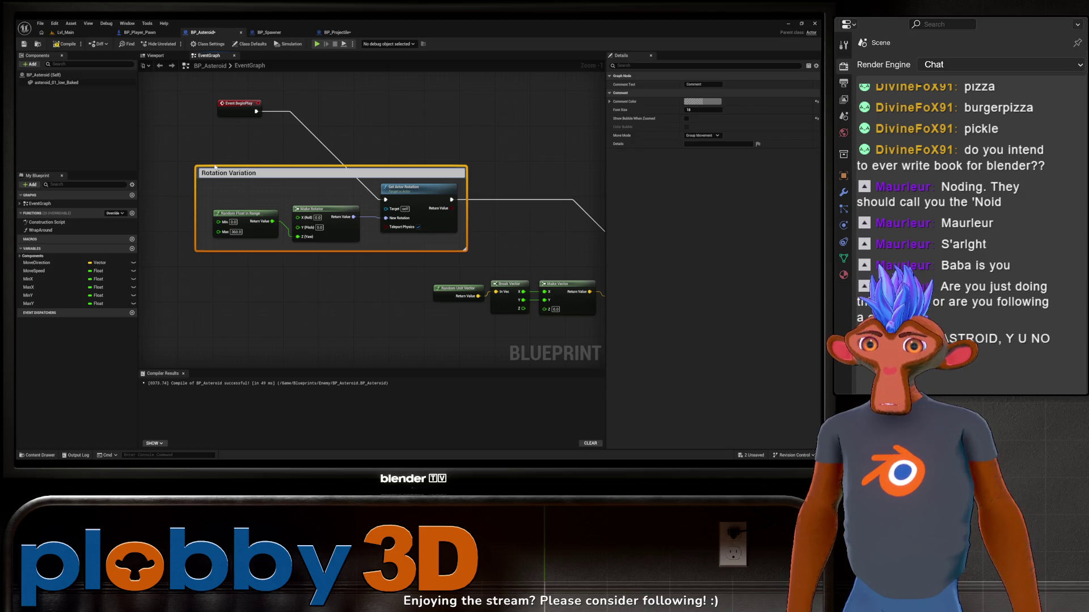
{"action": "key", "text": "Return"}
Group the movement node chain in a comment titled 'move in random direction'
{"action": "mouse_move", "coordinate": [504, 279]}
{"action": "left_mouse_down"}
{"action": "mouse_move", "coordinate": [291, 273]}
{"action": "mouse_move", "coordinate": [291, 251]}
{"action": "mouse_move", "coordinate": [494, 285]}
{"action": "left_mouse_up"}
{"action": "scroll", "coordinate": [240, 238], "scroll_direction": "down", "scroll_amount": 3}
{"action": "left_click_drag", "start_coordinate": [465, 229], "coordinate": [498, 239]}
{"action": "mouse_move", "coordinate": [423, 221]}
{"action": "left_mouse_down"}
{"action": "mouse_move", "coordinate": [362, 213]}
{"action": "mouse_move", "coordinate": [390, 220]}
{"action": "left_mouse_up"}
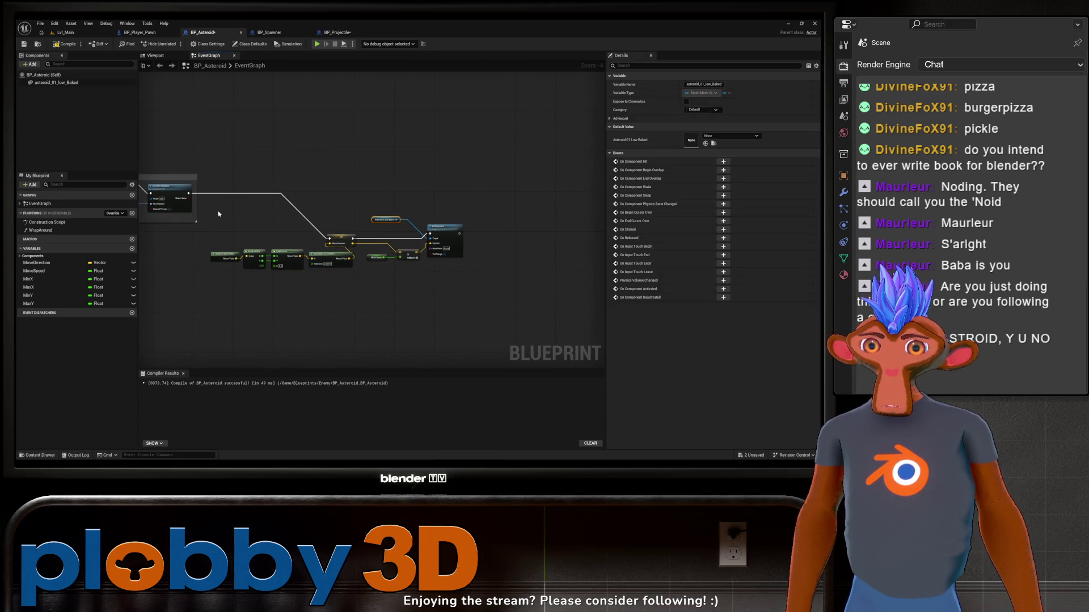
{"action": "left_click_drag", "start_coordinate": [209, 205], "coordinate": [485, 309]}
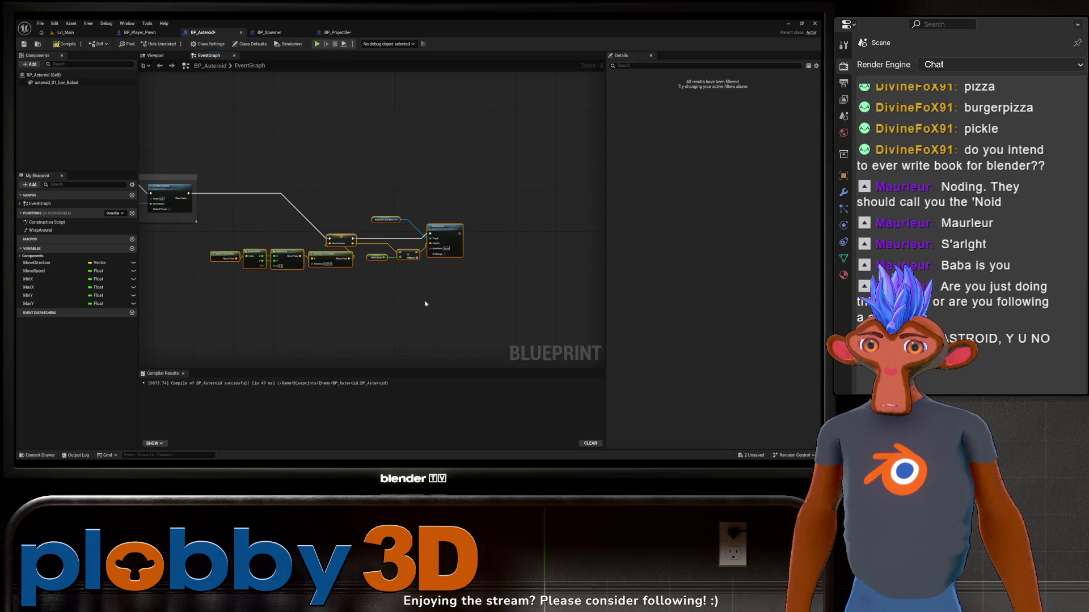
{"action": "type", "text": "c"}
{"action": "type", "text": "move"}
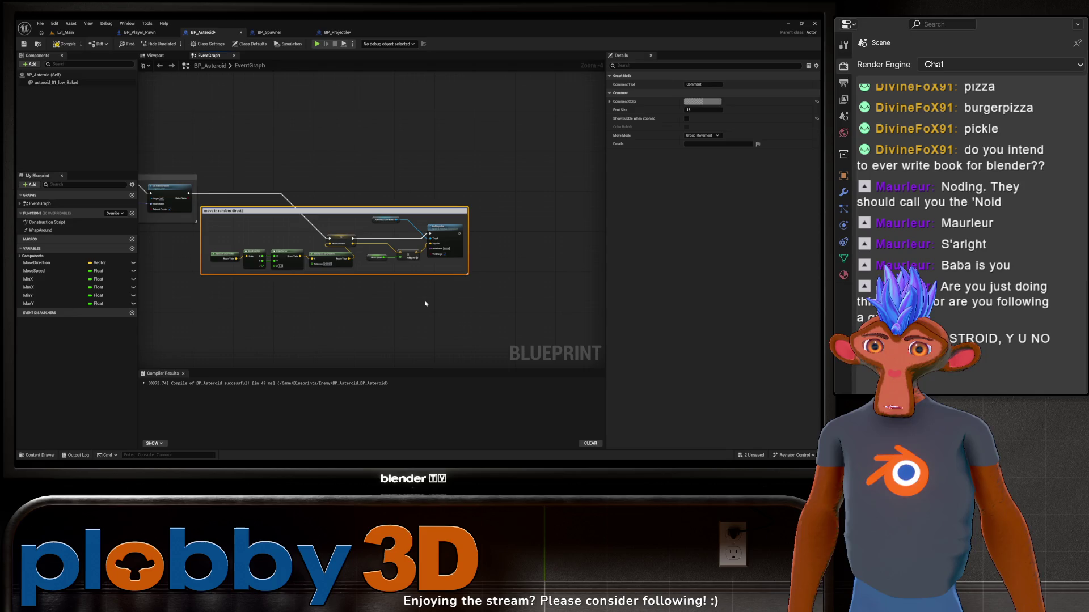
{"action": "type", "text": "on"}
{"action": "key", "text": "Return"}
{"action": "left_click_drag", "start_coordinate": [324, 223], "coordinate": [364, 220]}
{"action": "left_click", "coordinate": [340, 284]}
{"action": "mouse_move", "coordinate": [206, 282]}
{"action": "left_mouse_down"}
{"action": "mouse_move", "coordinate": [337, 286]}
{"action": "mouse_move", "coordinate": [246, 243]}
{"action": "left_mouse_up"}
{"action": "scroll", "coordinate": [336, 286], "scroll_direction": "down", "scroll_amount": 1}
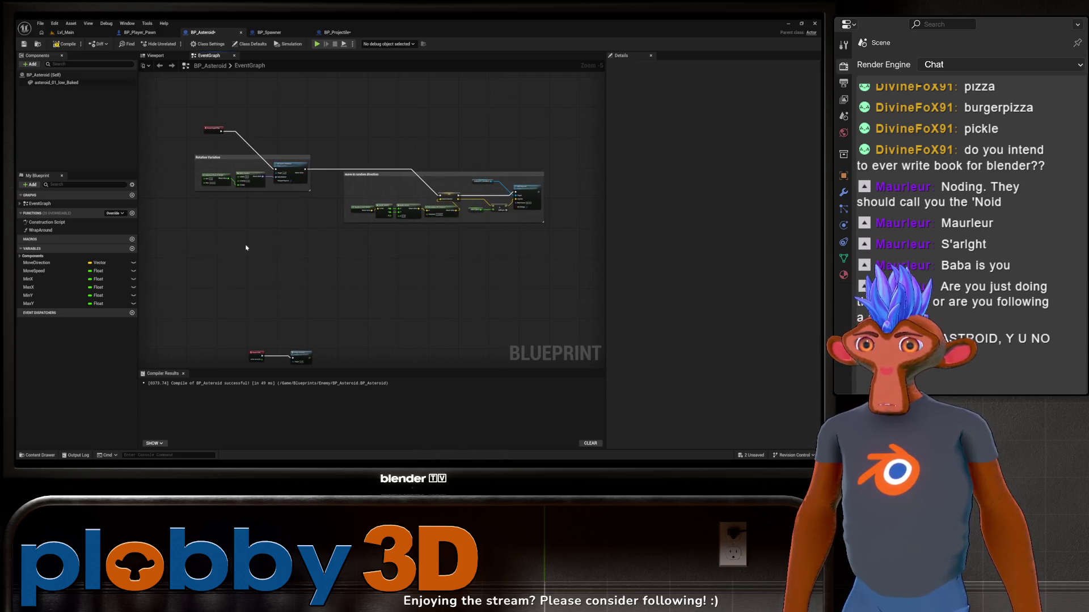
{"action": "scroll", "coordinate": [275, 258], "scroll_direction": "up", "scroll_amount": 1}
{"action": "scroll", "coordinate": [292, 333], "scroll_direction": "up", "scroll_amount": 2}
{"action": "left_click_drag", "start_coordinate": [292, 333], "coordinate": [269, 305]}
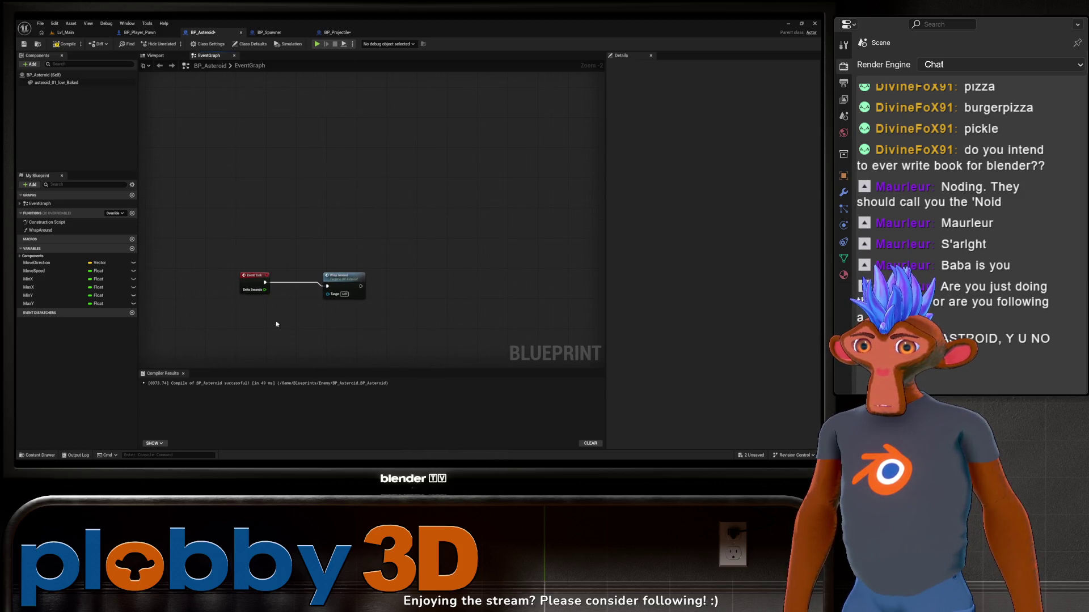
{"action": "scroll", "coordinate": [286, 258], "scroll_direction": "down", "scroll_amount": 4}
{"action": "left_click", "coordinate": [296, 267]}
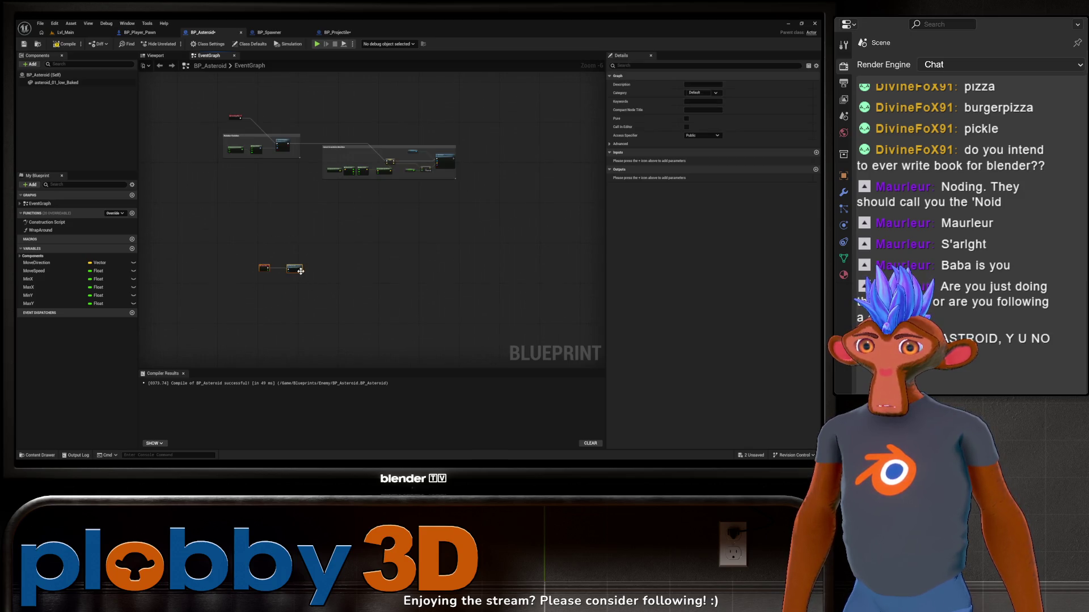
{"action": "mouse_move", "coordinate": [296, 267]}
{"action": "left_mouse_down"}
{"action": "mouse_move", "coordinate": [304, 321]}
{"action": "mouse_move", "coordinate": [235, 142]}
{"action": "mouse_move", "coordinate": [263, 126]}
{"action": "mouse_move", "coordinate": [278, 129]}
{"action": "mouse_move", "coordinate": [269, 277]}
{"action": "mouse_move", "coordinate": [275, 248]}
{"action": "left_mouse_up"}
{"action": "left_click_drag", "start_coordinate": [301, 310], "coordinate": [251, 269]}
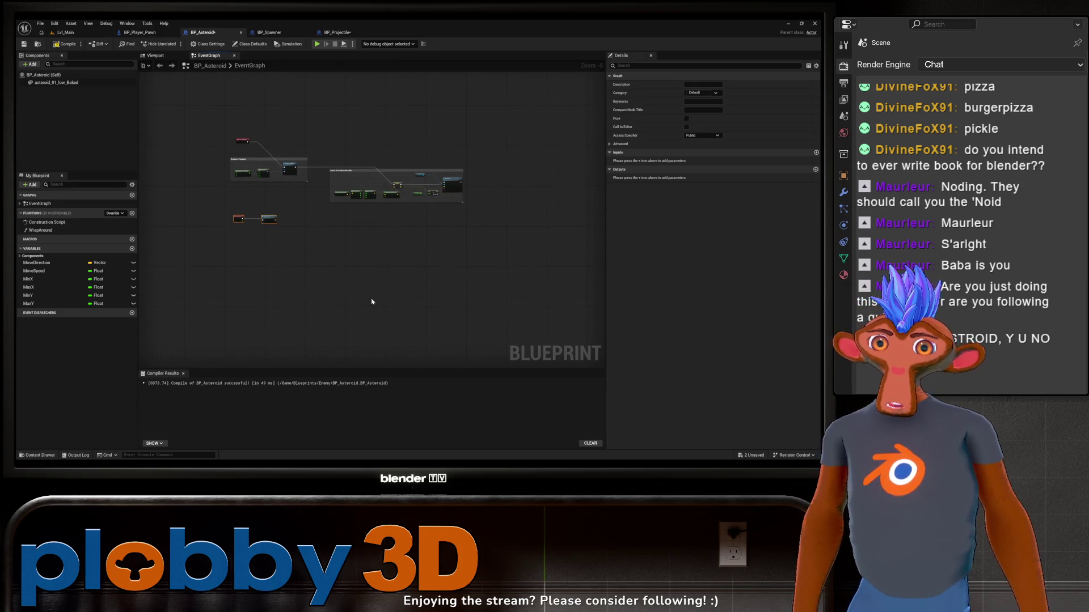
Add an Event ActorBeginOverlap node via an 'on ov' search and place it under Event Tick
{"action": "right_click", "coordinate": [227, 270]}
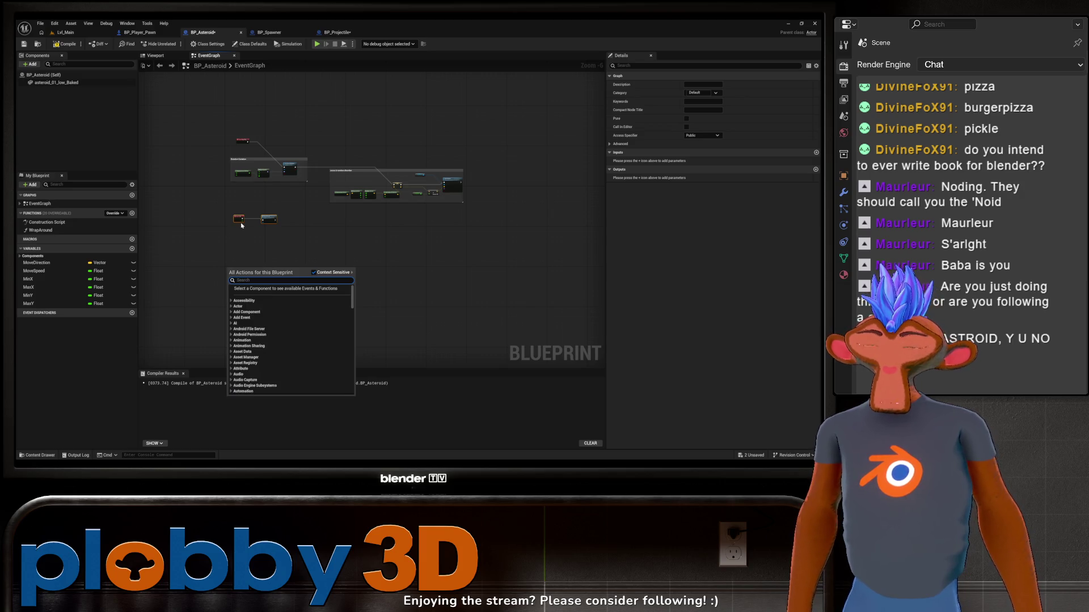
{"action": "type", "text": "on"}
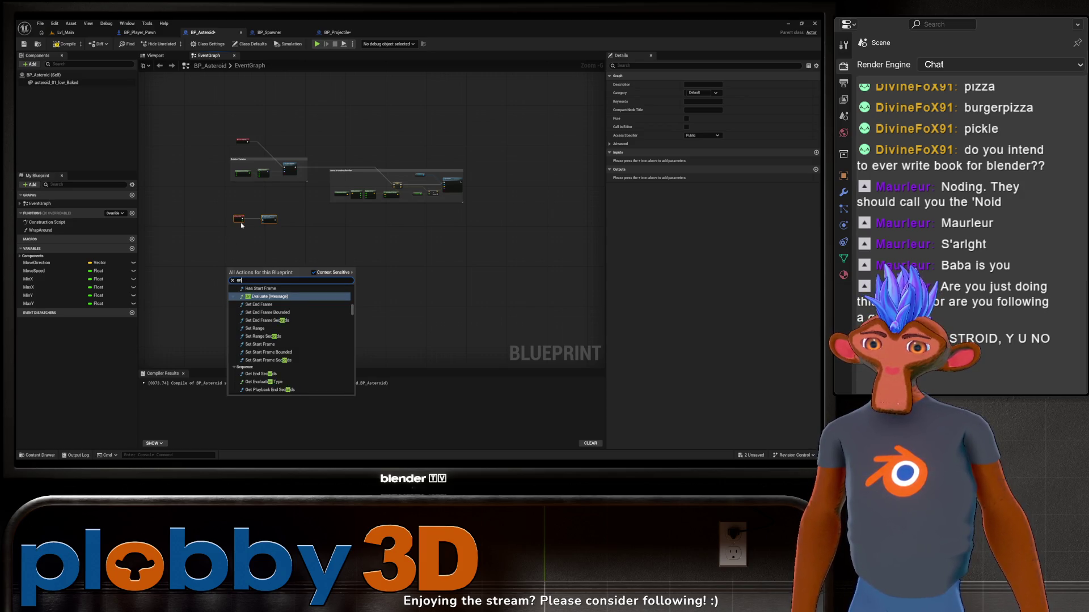
{"action": "key", "text": "BackSpace"}
{"action": "type", "text": "verlap"}
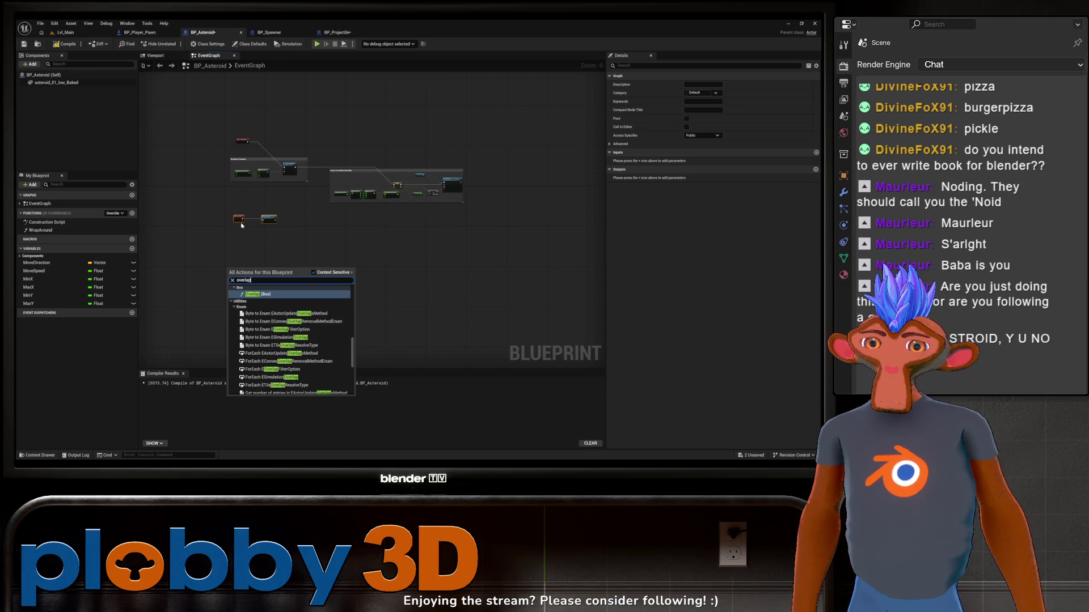
{"action": "key", "text": "BackSpace"}
{"action": "key", "text": "BackSpace"}
{"action": "key", "text": "BackSpace"}
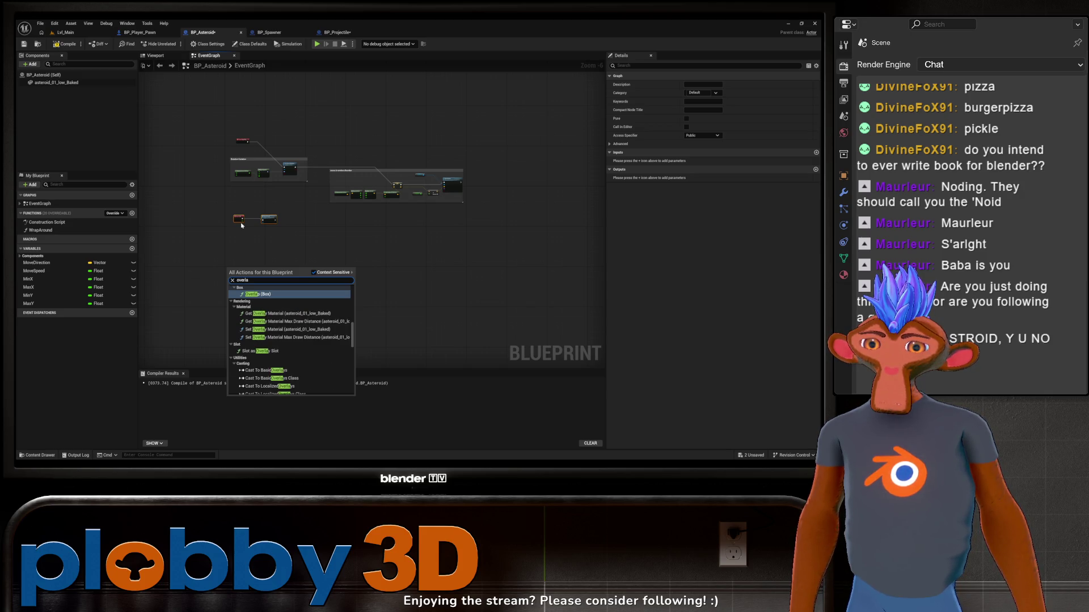
{"action": "type", "text": "on ov"}
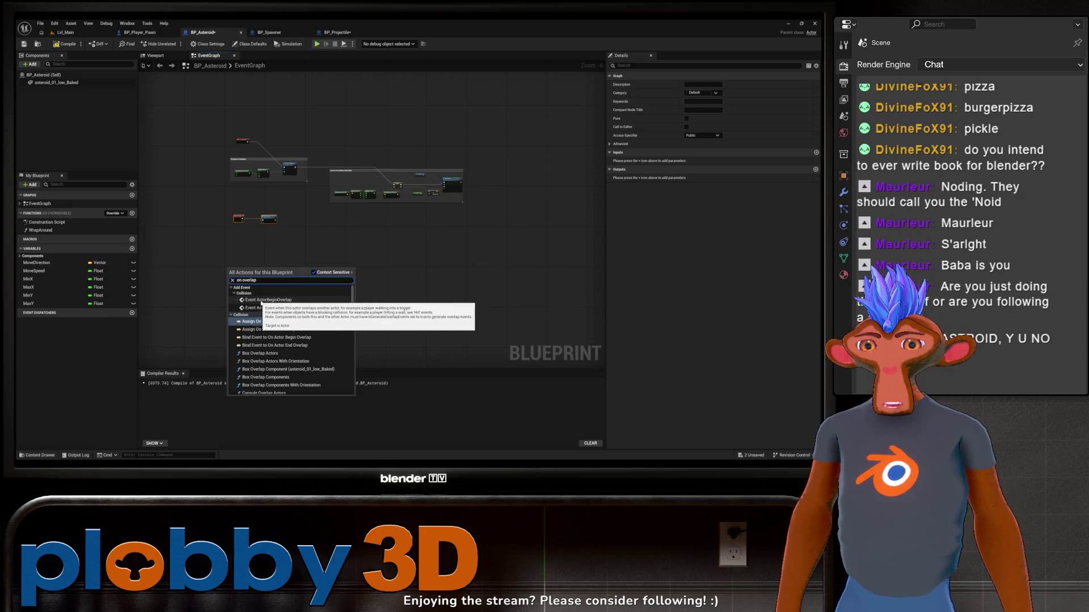
{"action": "left_click", "coordinate": [249, 300]}
{"action": "scroll", "coordinate": [244, 286], "scroll_direction": "up", "scroll_amount": 4}
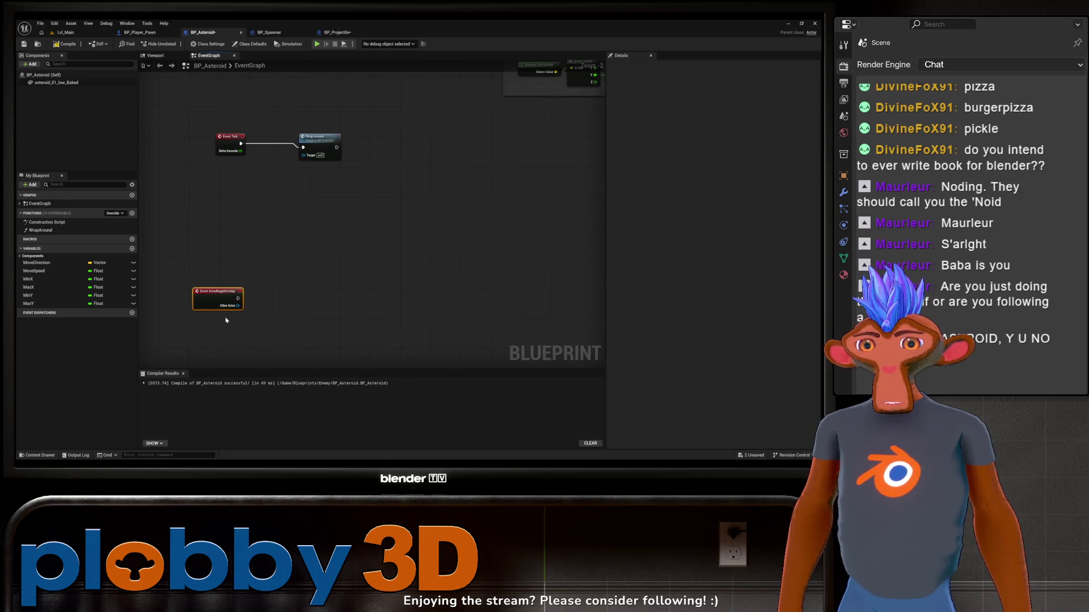
{"action": "mouse_move", "coordinate": [215, 294]}
{"action": "left_mouse_down"}
{"action": "mouse_move", "coordinate": [242, 267]}
{"action": "mouse_move", "coordinate": [228, 231]}
{"action": "left_mouse_up"}
{"action": "scroll", "coordinate": [243, 318], "scroll_direction": "down", "scroll_amount": 3}
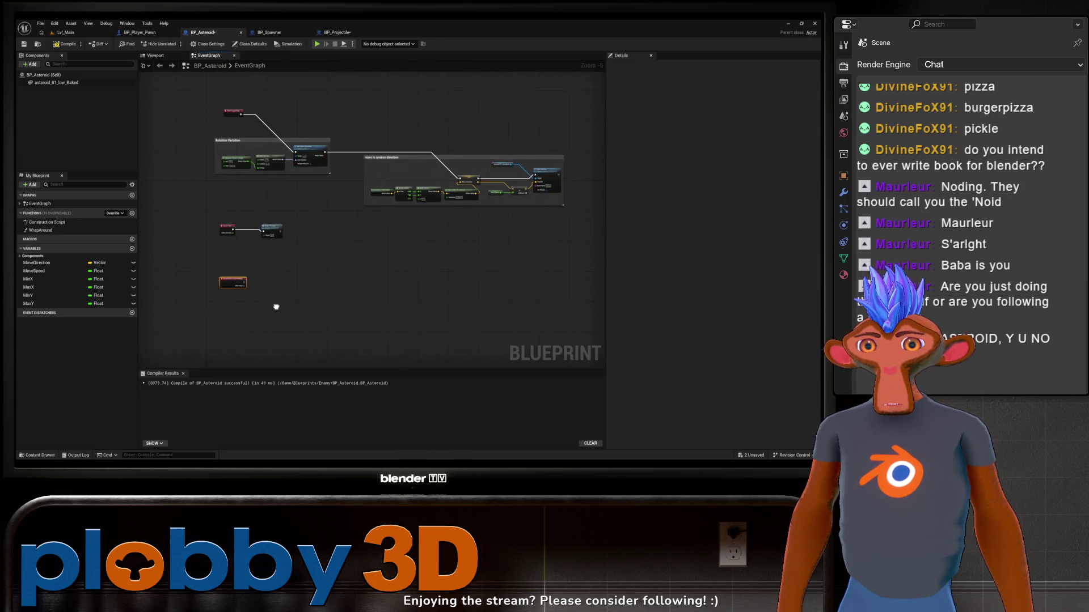
{"action": "scroll", "coordinate": [258, 317], "scroll_direction": "up", "scroll_amount": 2}
{"action": "scroll", "coordinate": [266, 315], "scroll_direction": "down", "scroll_amount": 1}
{"action": "scroll", "coordinate": [279, 316], "scroll_direction": "up", "scroll_amount": 1}
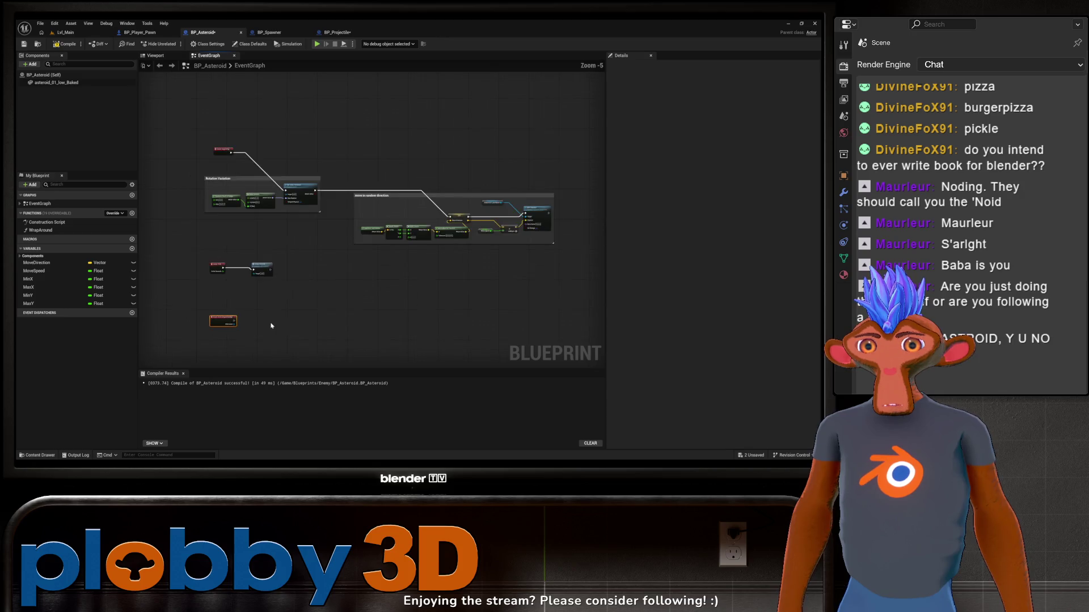
{"action": "scroll", "coordinate": [213, 302], "scroll_direction": "down", "scroll_amount": 1}
Open Project Settings from the Edit menu
{"action": "scroll", "coordinate": [215, 306], "scroll_direction": "down", "scroll_amount": 1}
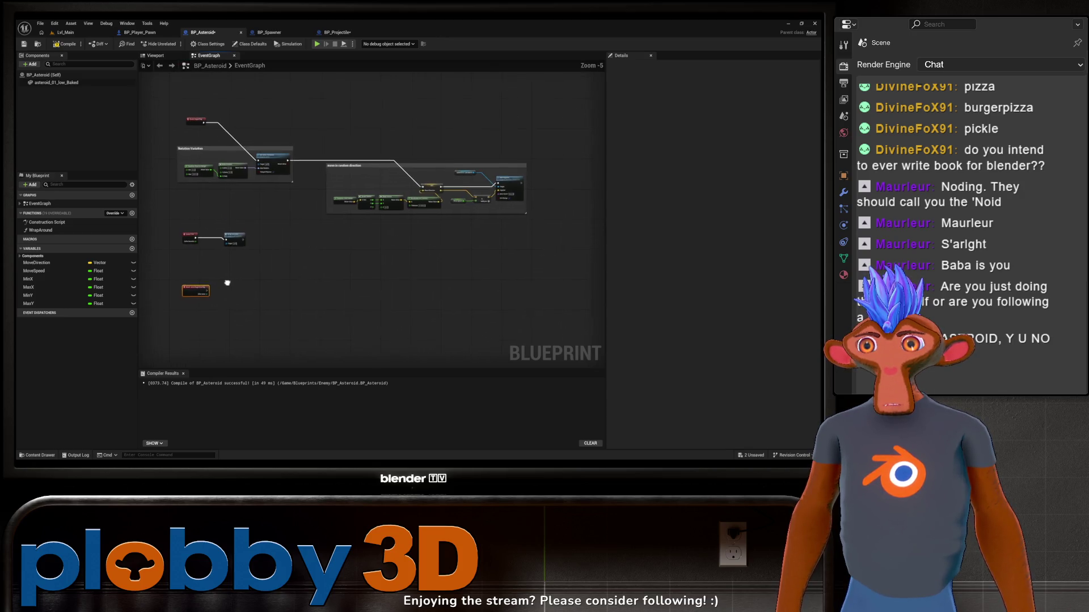
{"action": "mouse_move", "coordinate": [258, 345]}
{"action": "left_mouse_down"}
{"action": "mouse_move", "coordinate": [309, 312]}
{"action": "mouse_move", "coordinate": [238, 300]}
{"action": "left_mouse_up"}
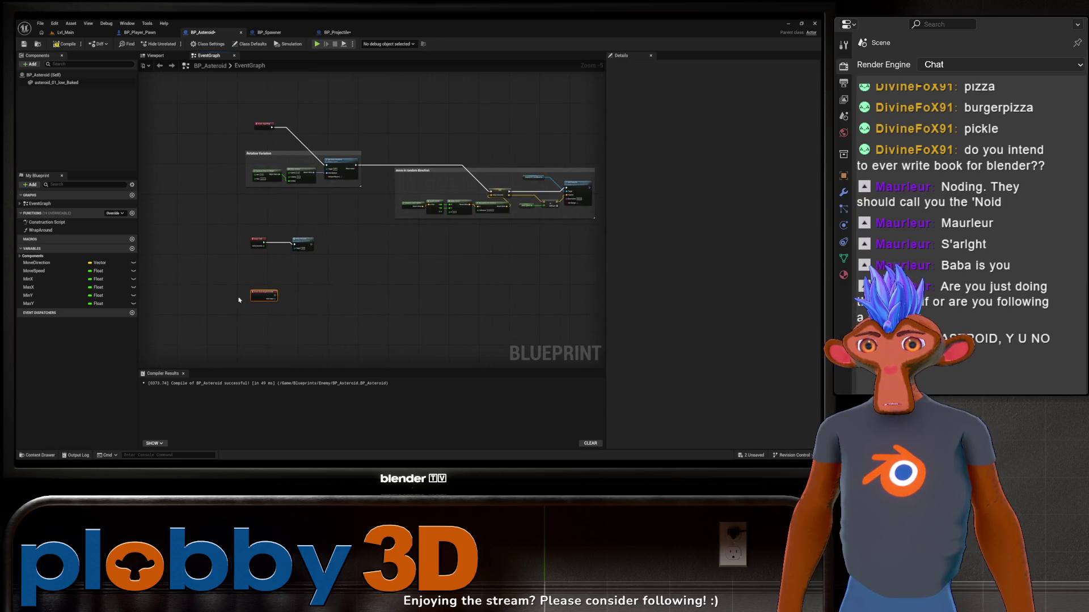
{"action": "left_click", "coordinate": [54, 24]}
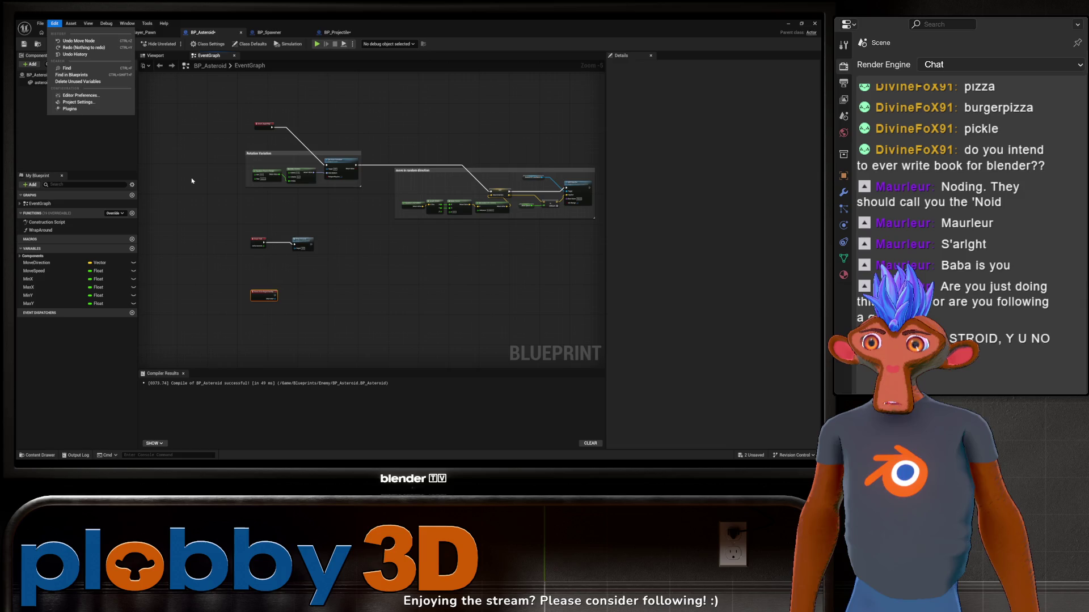
{"action": "left_click", "coordinate": [192, 179]}
{"action": "left_click_drag", "start_coordinate": [196, 146], "coordinate": [175, 165]}
{"action": "left_click", "coordinate": [54, 23]}
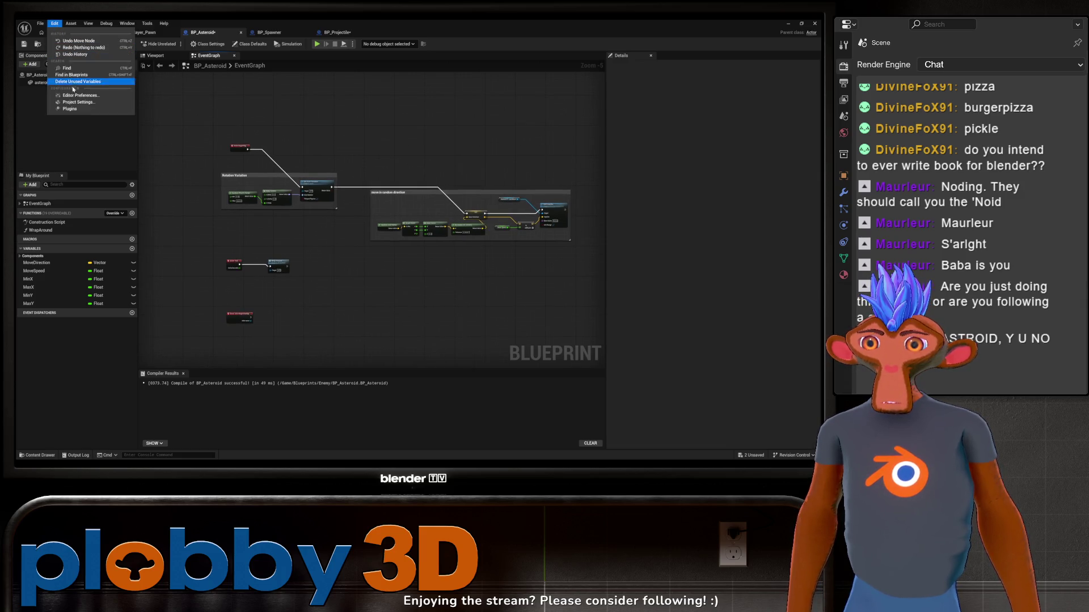
{"action": "left_click", "coordinate": [78, 102]}
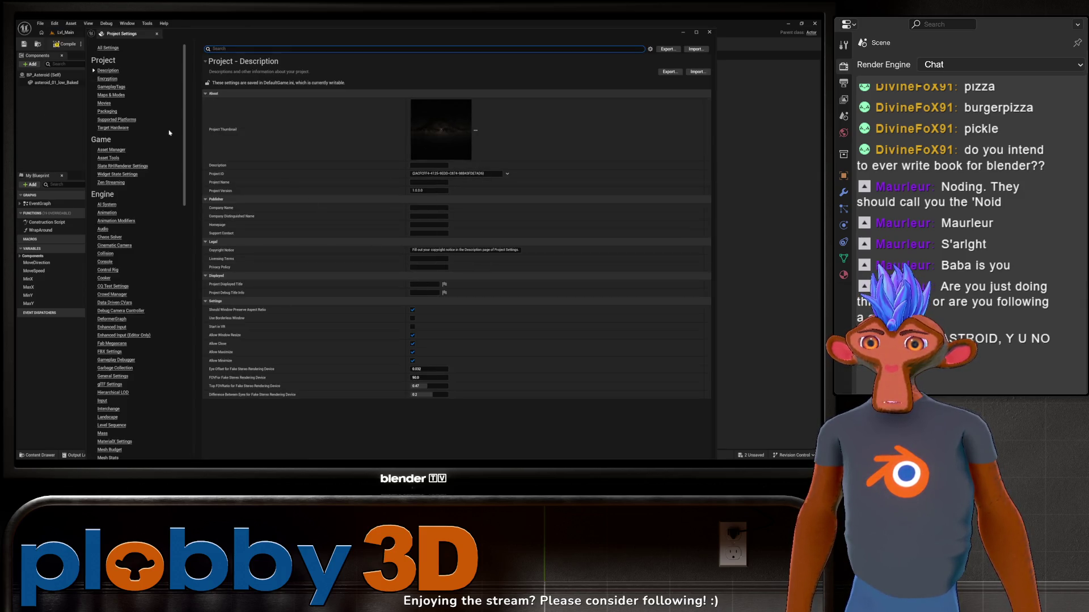
Create a new Laser object collision channel defaulting to Overlap, then close Project Settings
{"action": "type", "text": "objkke"}
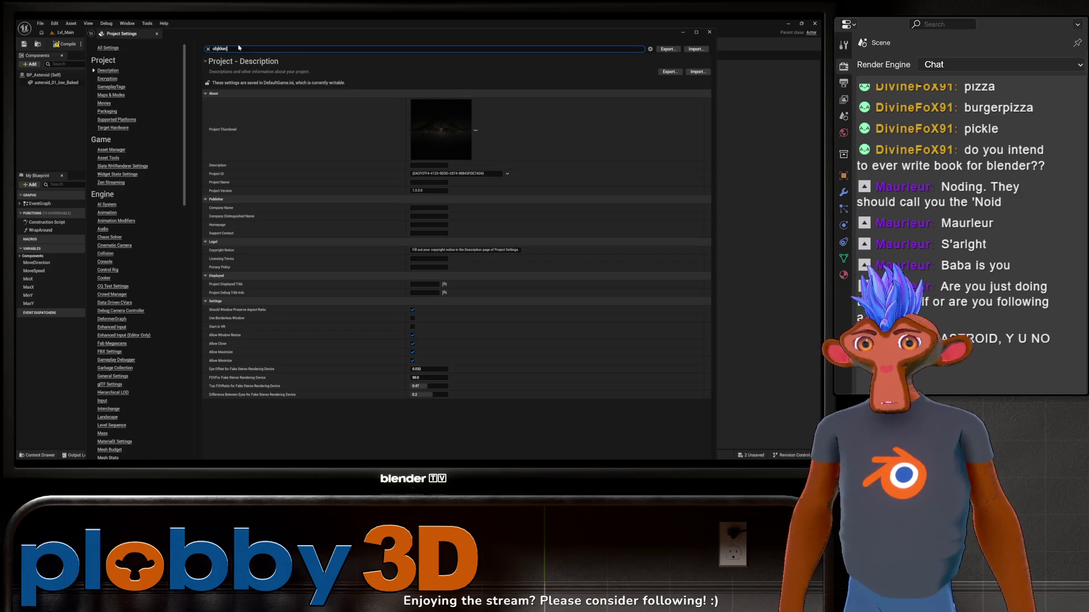
{"action": "type", "text": "c"}
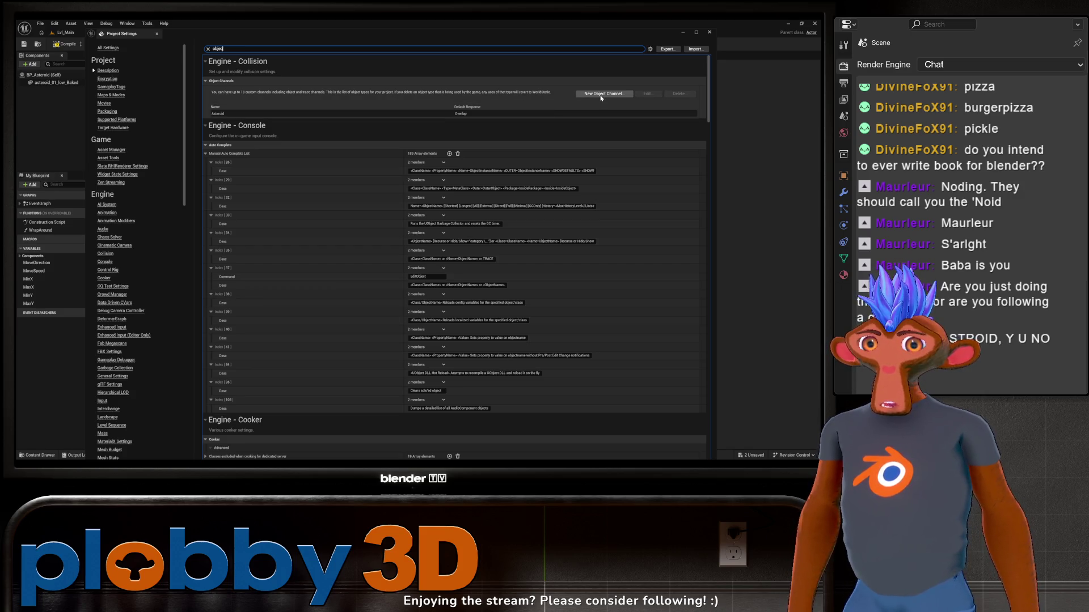
{"action": "left_click", "coordinate": [604, 93]}
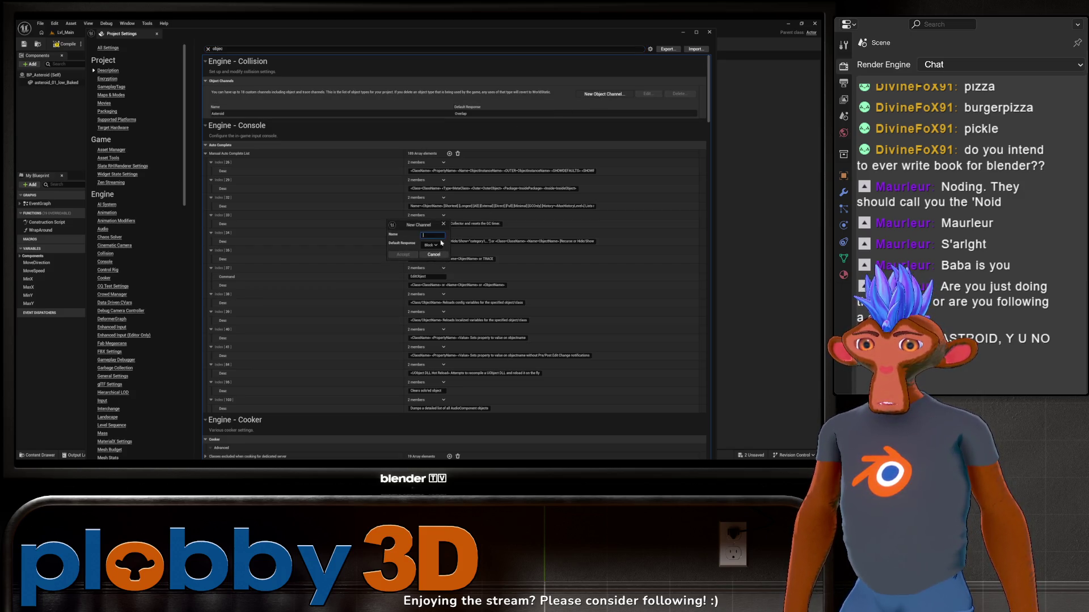
{"action": "type", "text": "Laser"}
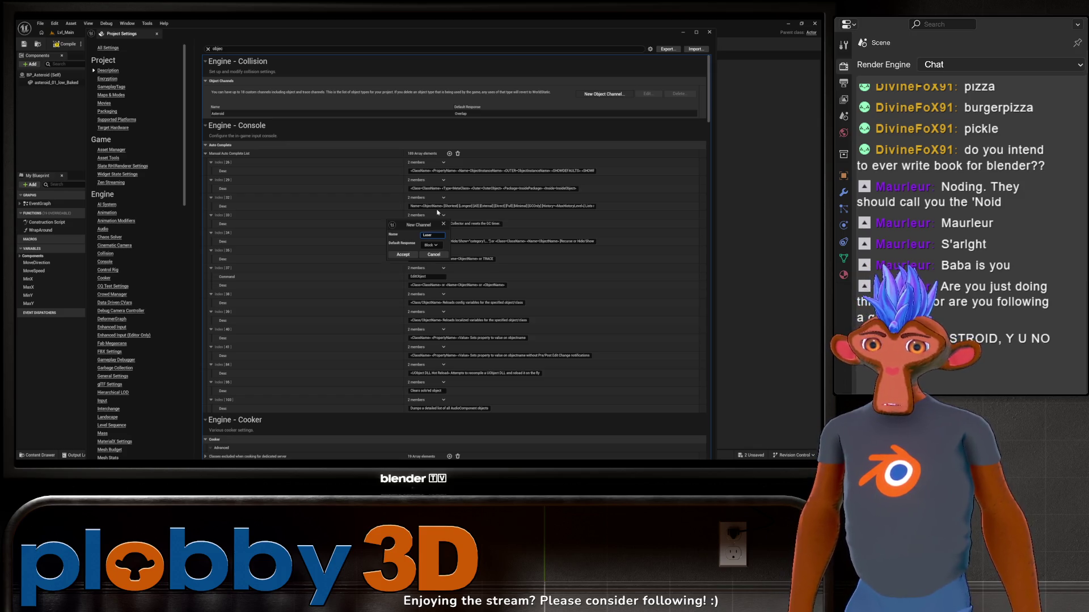
{"action": "left_click", "coordinate": [431, 245]}
{"action": "left_click", "coordinate": [431, 255]}
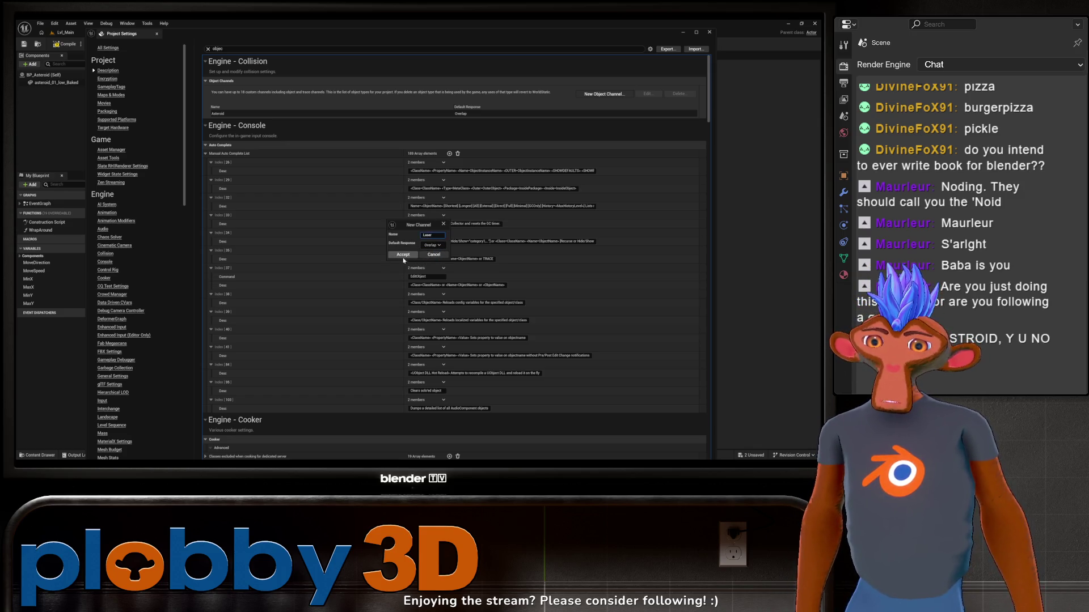
{"action": "left_click", "coordinate": [404, 256]}
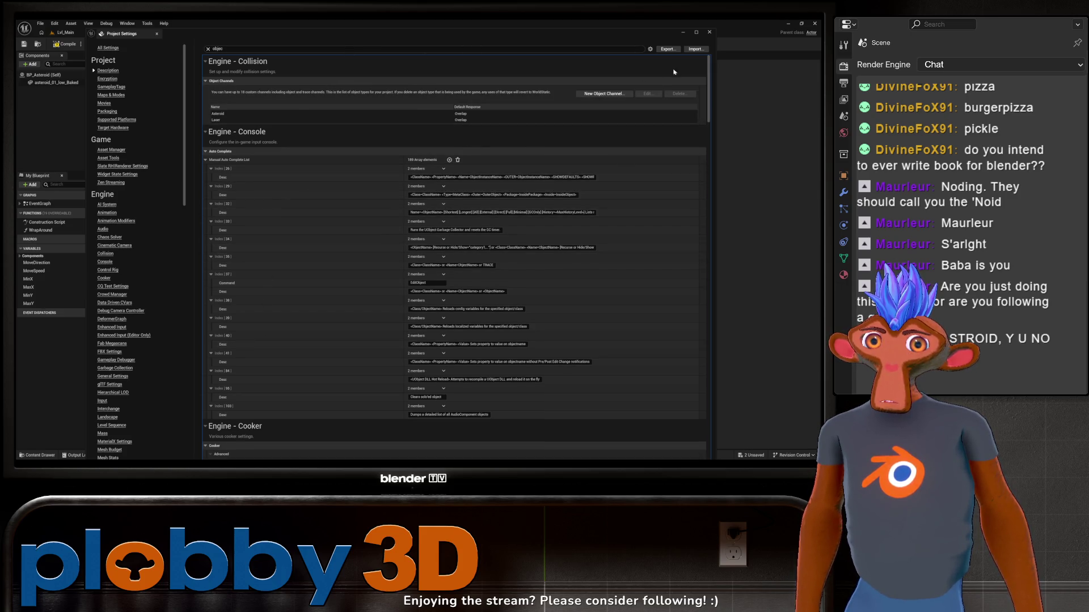
{"action": "left_click", "coordinate": [709, 32]}
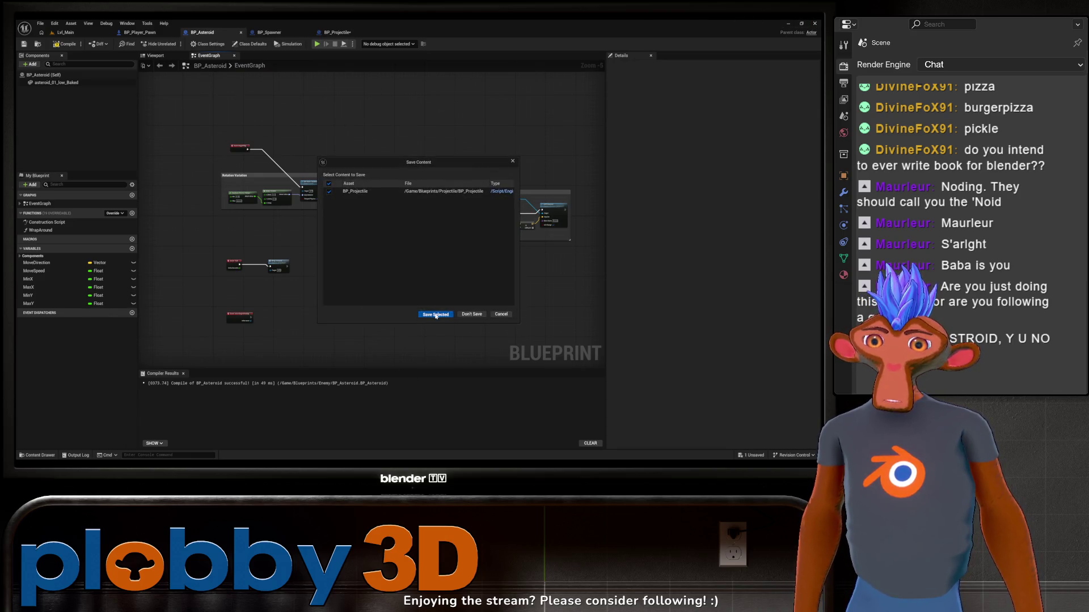
Save BP_Projectile, then reopen the ASSTEROID project from the launcher's project list
{"action": "left_click", "coordinate": [435, 317]}
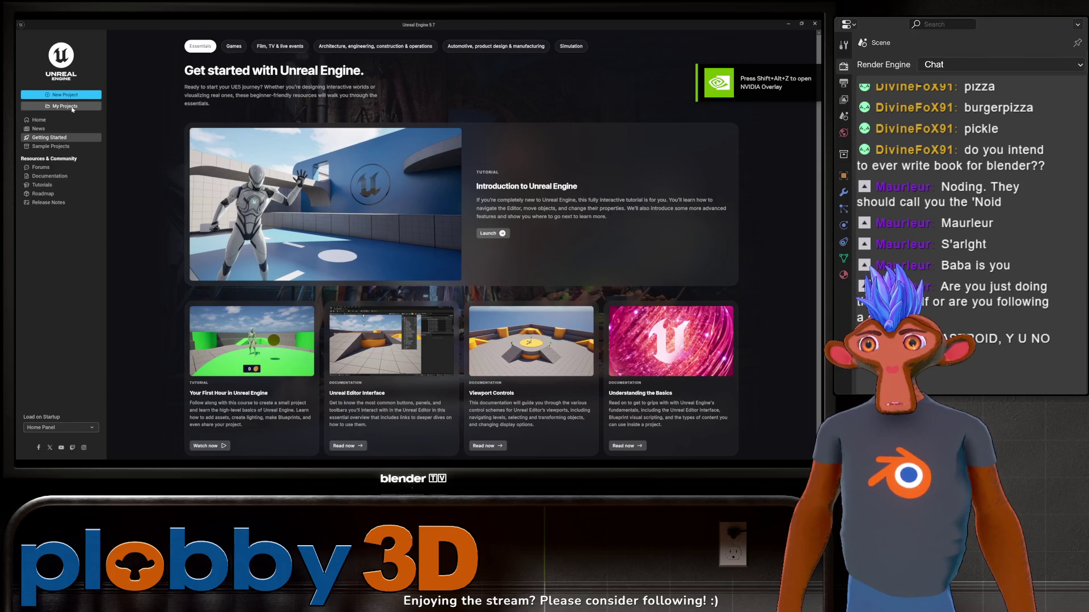
{"action": "left_click", "coordinate": [69, 107]}
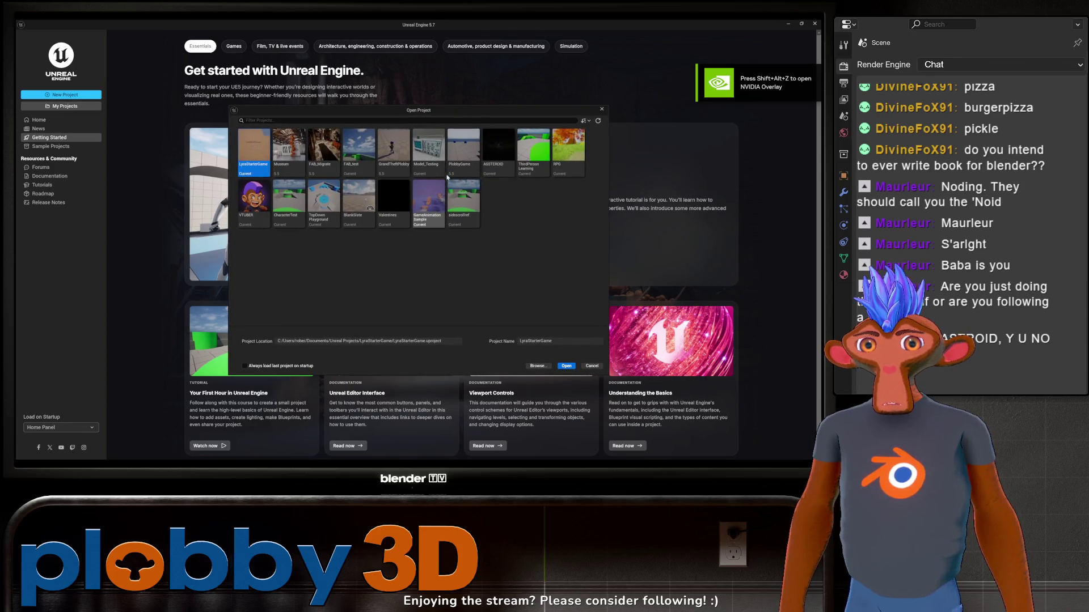
{"action": "left_click", "coordinate": [492, 154]}
{"action": "double_click", "coordinate": [493, 154]}
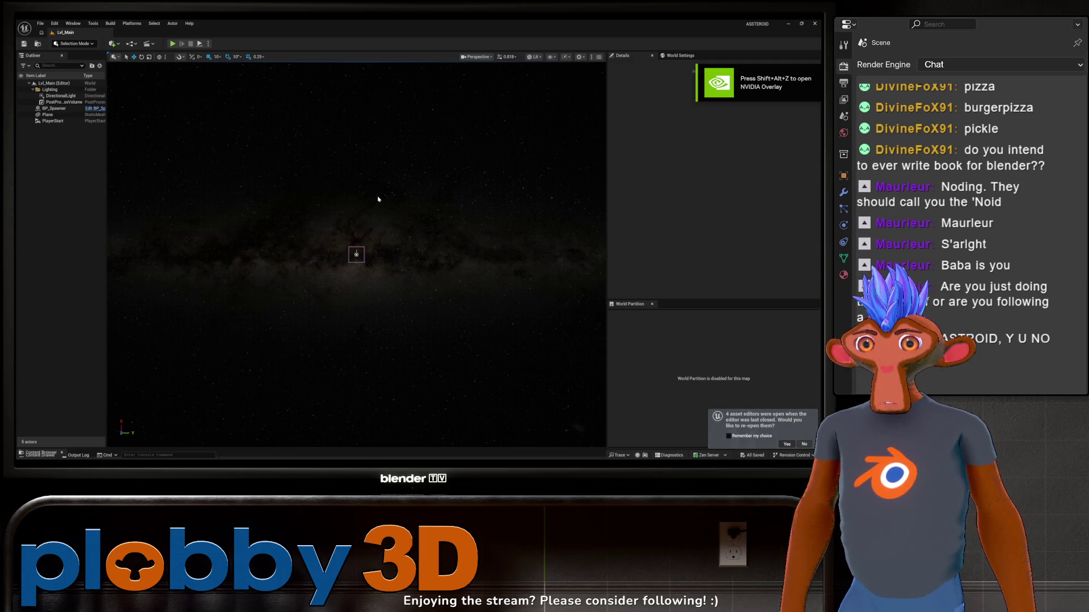
Set the projectile Sphere component's collision object type to Laser
{"action": "scroll", "coordinate": [322, 203], "scroll_direction": "down", "scroll_amount": 2}
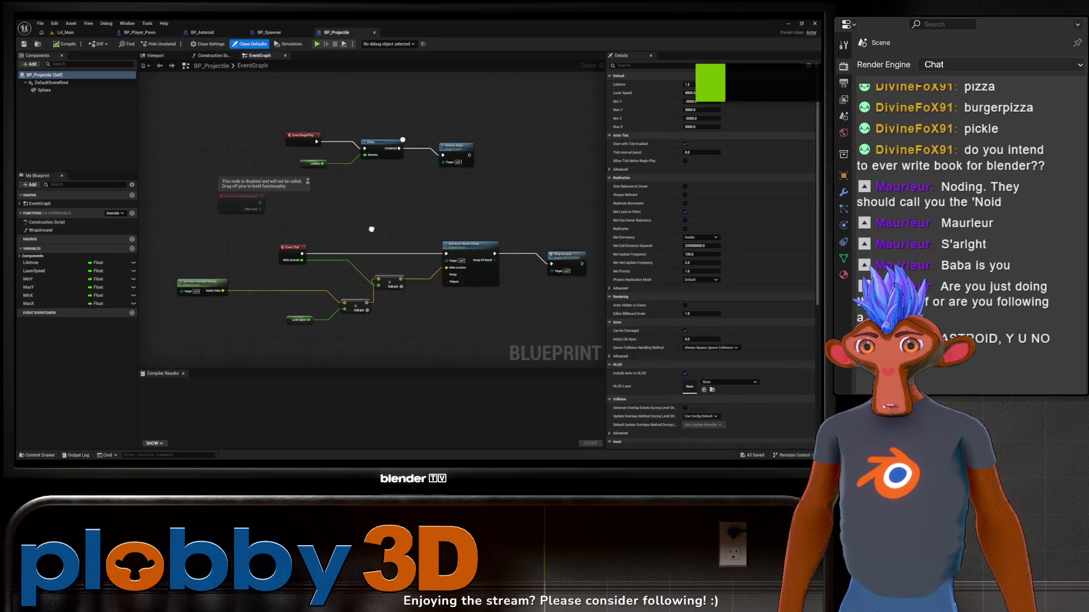
{"action": "left_click_drag", "start_coordinate": [321, 203], "coordinate": [321, 182]}
{"action": "left_click_drag", "start_coordinate": [297, 222], "coordinate": [292, 207]}
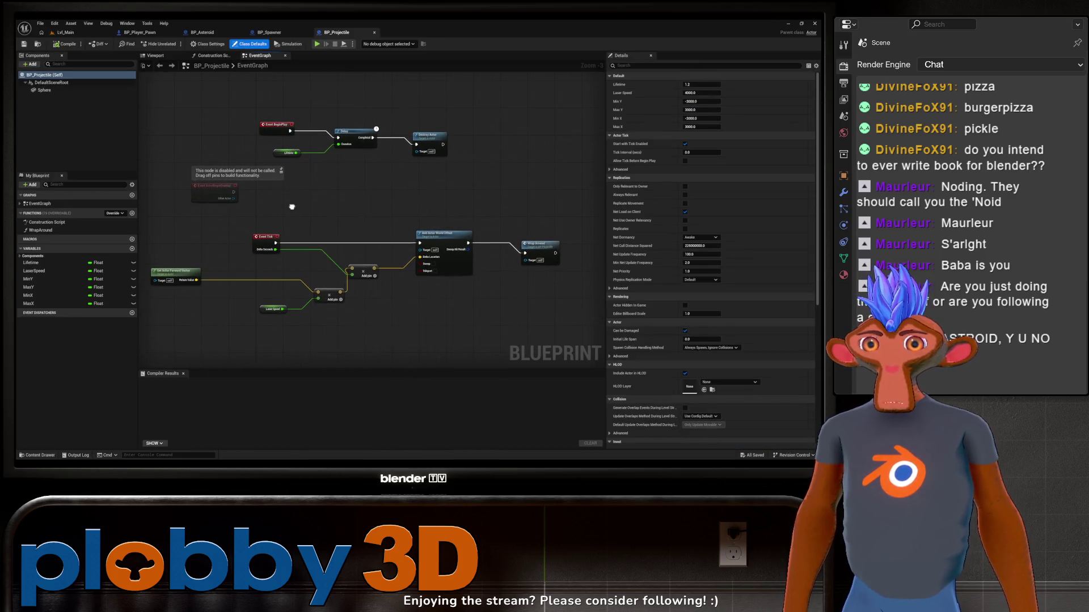
{"action": "left_click_drag", "start_coordinate": [252, 84], "coordinate": [294, 138]}
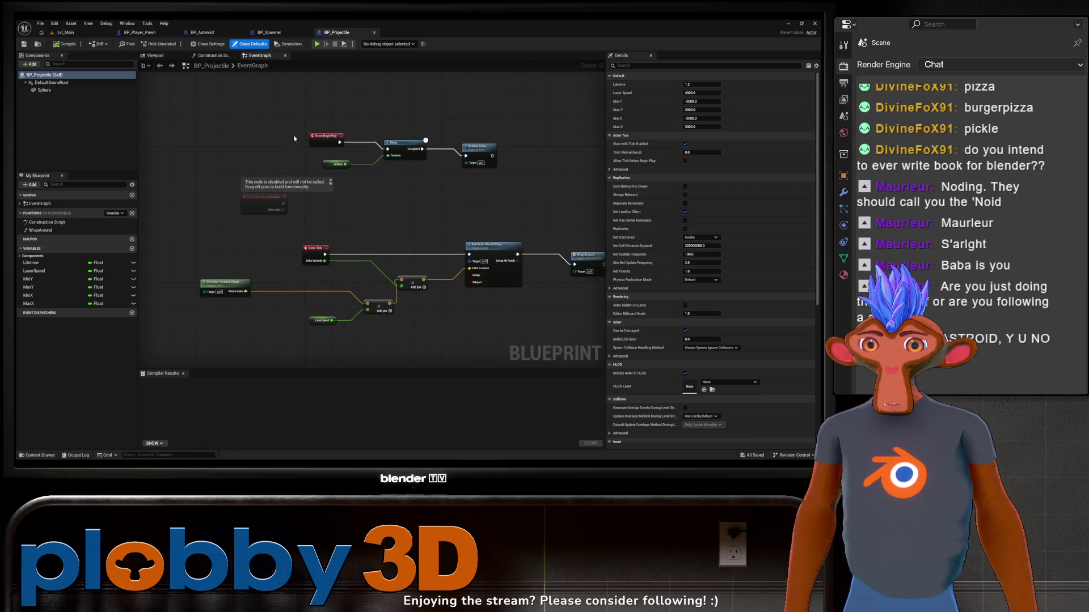
{"action": "left_click_drag", "start_coordinate": [381, 216], "coordinate": [293, 204]}
{"action": "left_click", "coordinate": [45, 90]}
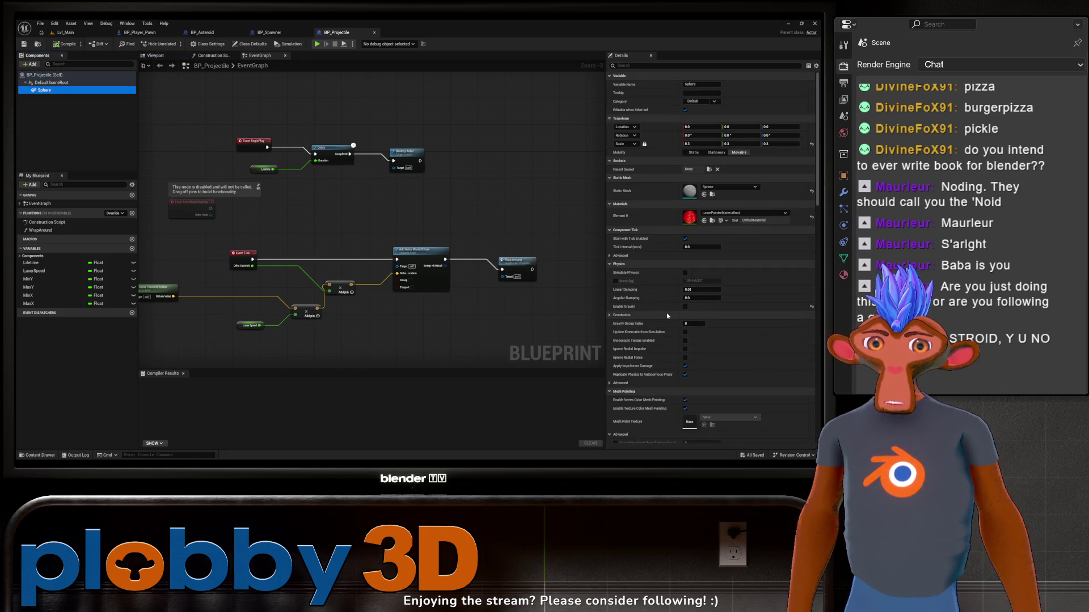
{"action": "scroll", "coordinate": [662, 290], "scroll_direction": "down", "scroll_amount": 3}
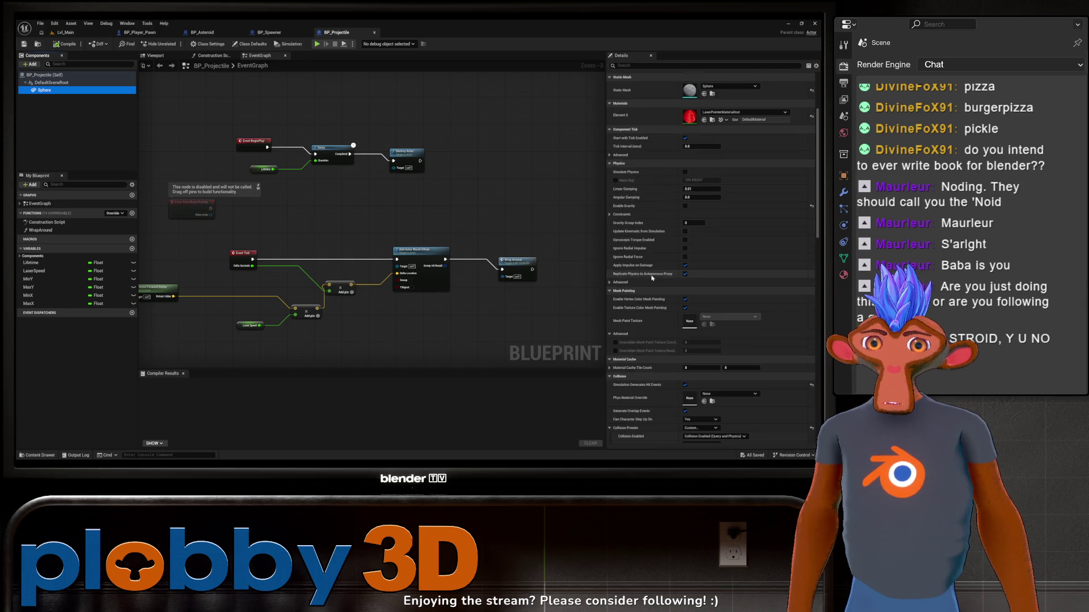
{"action": "scroll", "coordinate": [656, 273], "scroll_direction": "down", "scroll_amount": 5}
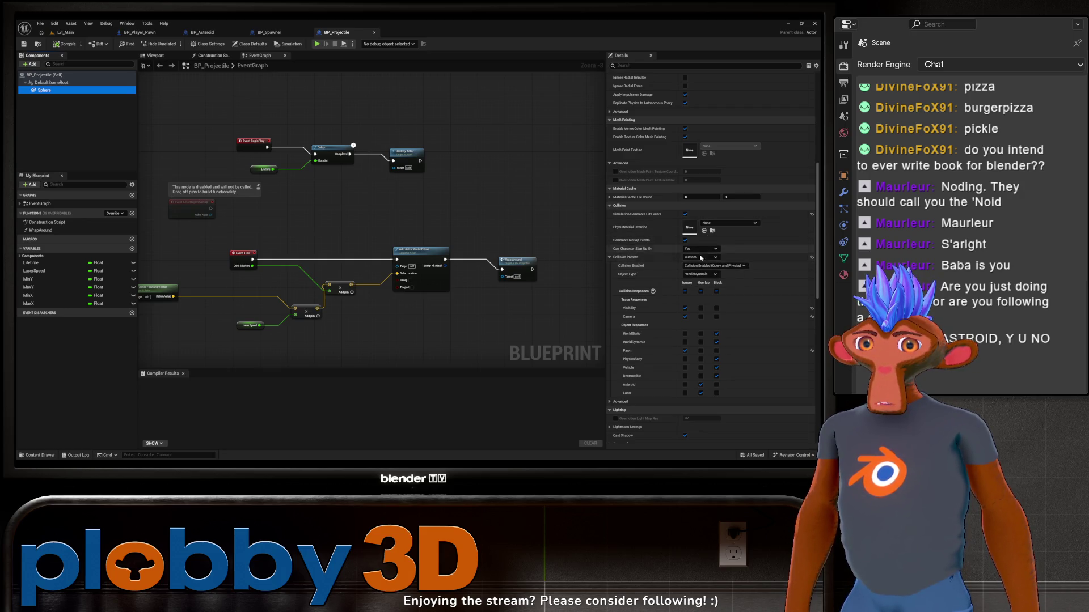
{"action": "left_click", "coordinate": [701, 273]}
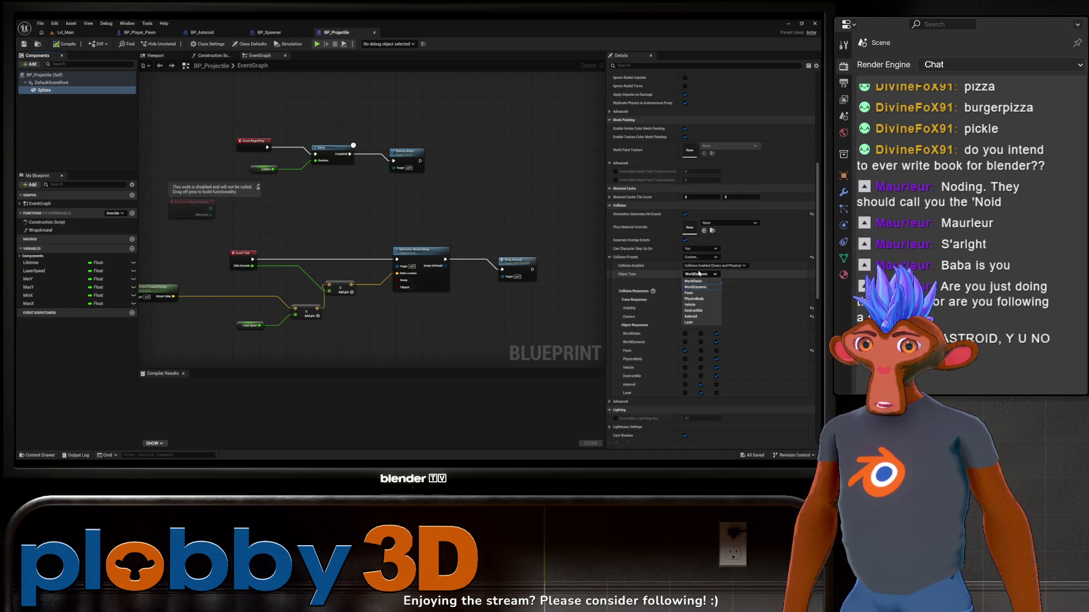
{"action": "left_click", "coordinate": [700, 322]}
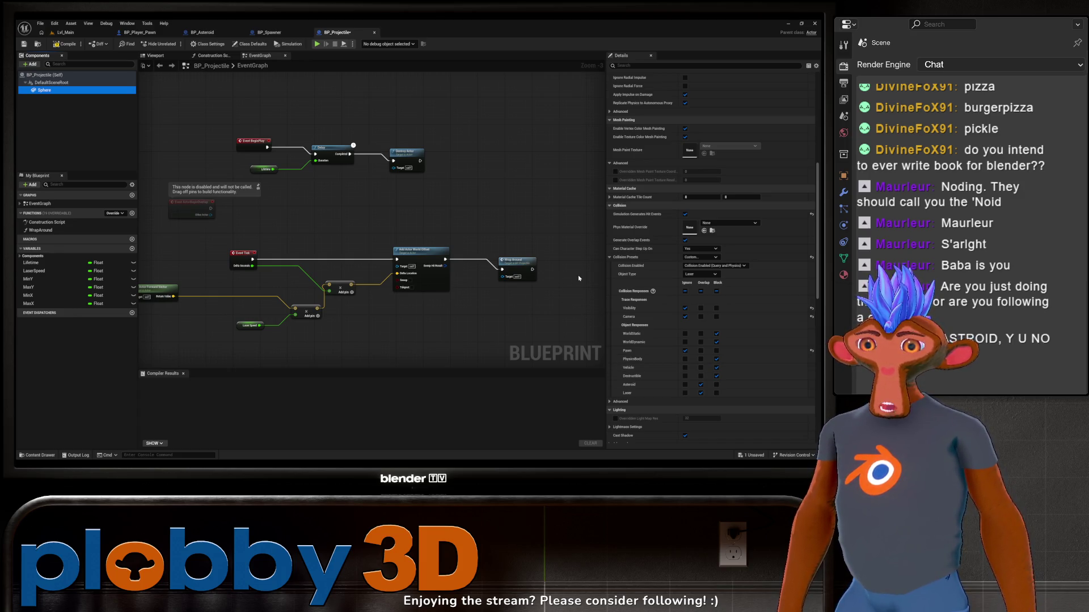
Set PhysicsBody, Destructible, Vehicle, WorldDynamic and WorldStatic responses to Overlap, then compile
{"action": "left_click", "coordinate": [700, 359]}
{"action": "left_click", "coordinate": [701, 376]}
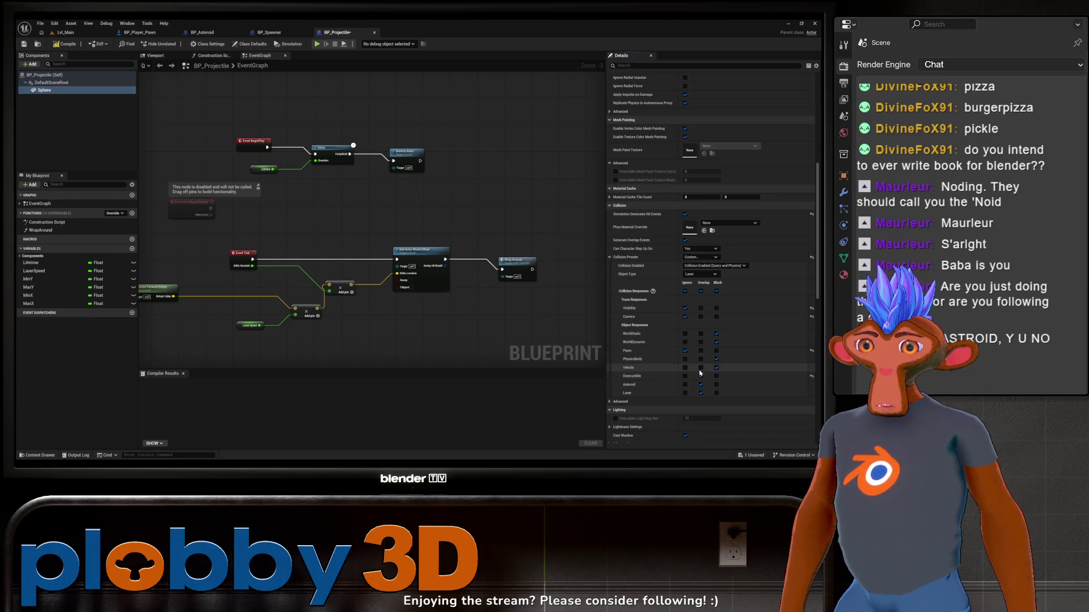
{"action": "left_click", "coordinate": [701, 368]}
{"action": "left_click", "coordinate": [701, 342]}
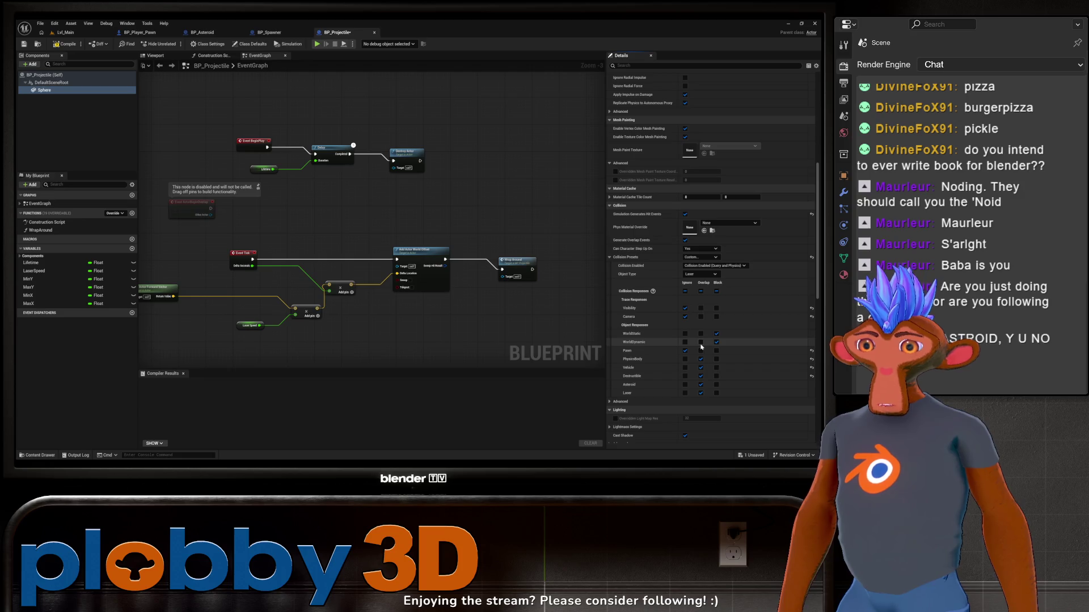
{"action": "left_click", "coordinate": [701, 333]}
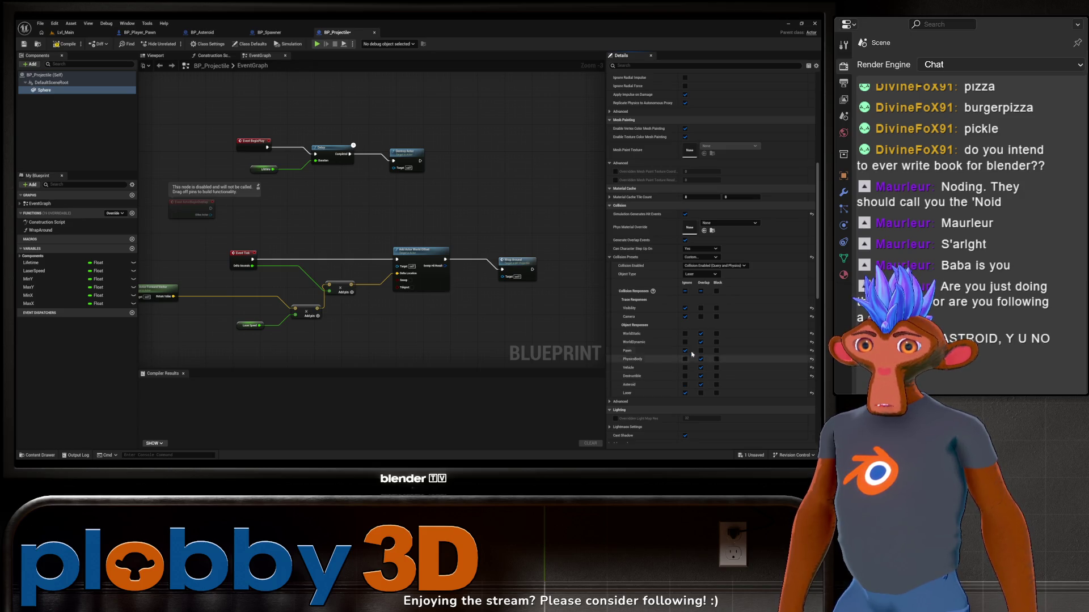
{"action": "left_click", "coordinate": [64, 44]}
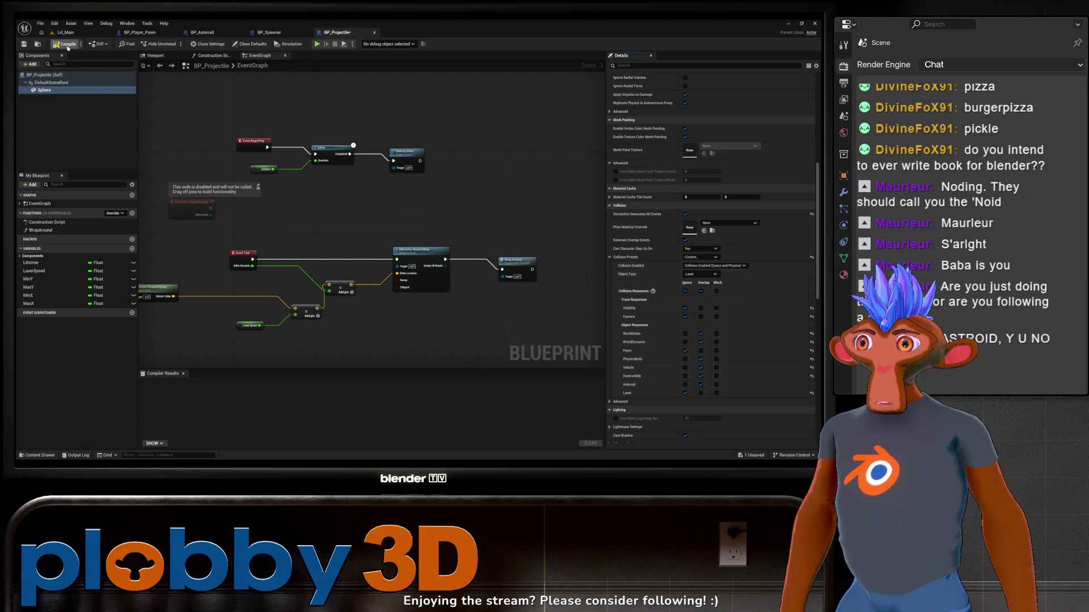
{"action": "left_click_drag", "start_coordinate": [262, 292], "coordinate": [324, 257]}
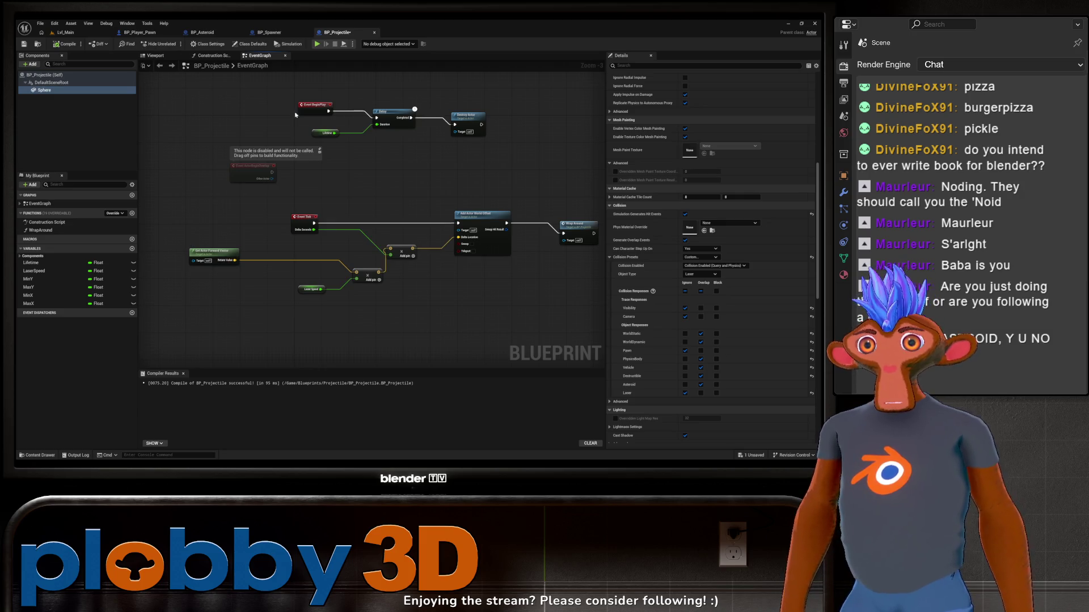
{"action": "mouse_move", "coordinate": [255, 90]}
{"action": "left_mouse_down"}
{"action": "mouse_move", "coordinate": [250, 107]}
{"action": "mouse_move", "coordinate": [226, 114]}
{"action": "mouse_move", "coordinate": [200, 106]}
{"action": "left_mouse_up"}
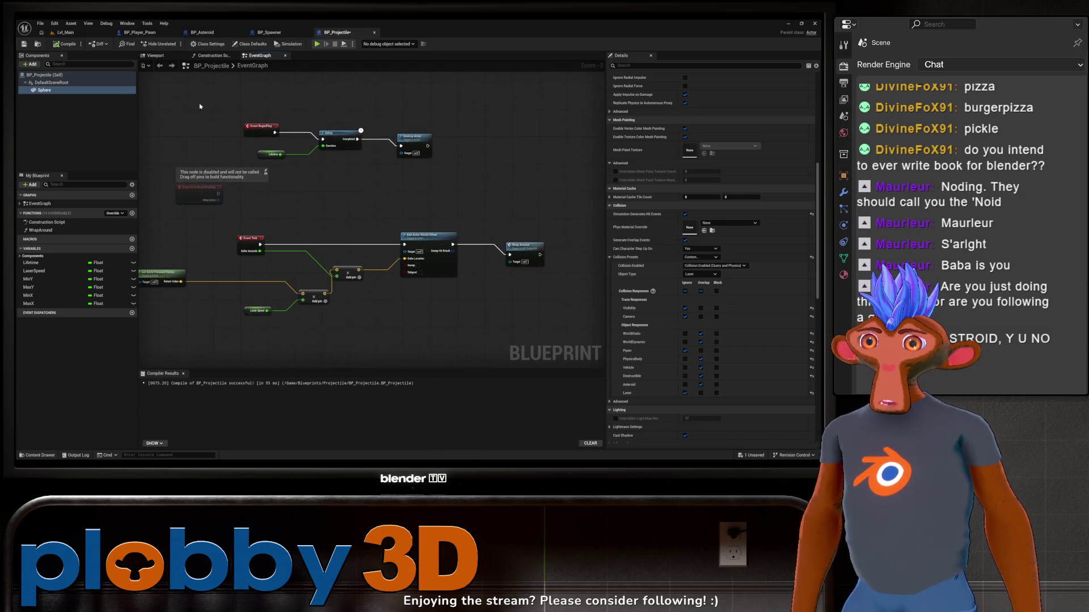
In BP_Asteroid, add a Cast To BP_Projectile node from ActorBeginOverlap's Other Actor pin
{"action": "left_click", "coordinate": [202, 33]}
{"action": "scroll", "coordinate": [352, 286], "scroll_direction": "up", "scroll_amount": 4}
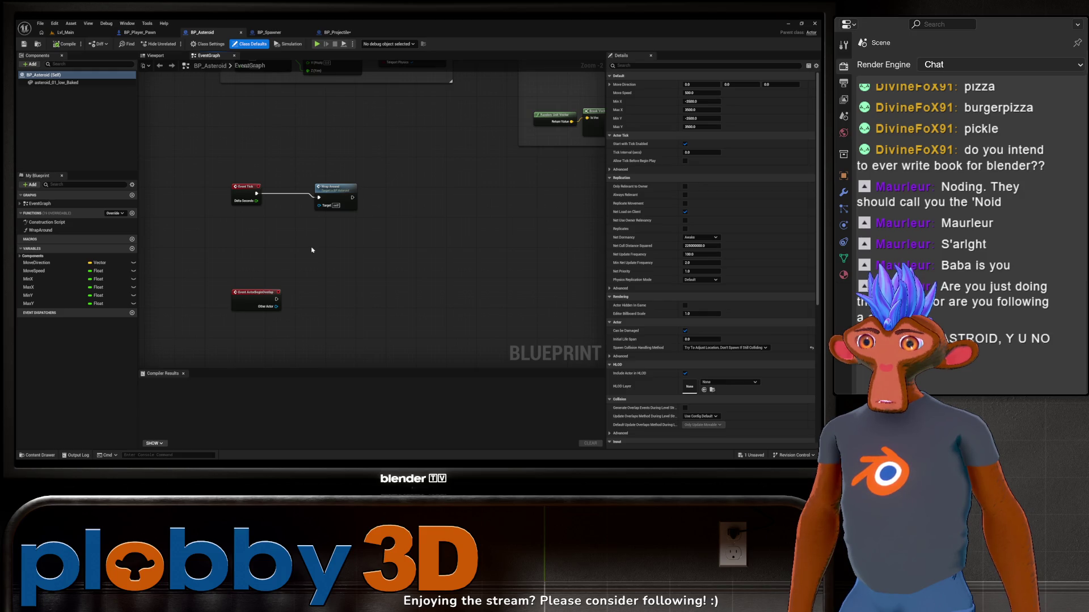
{"action": "scroll", "coordinate": [286, 288], "scroll_direction": "up", "scroll_amount": 2}
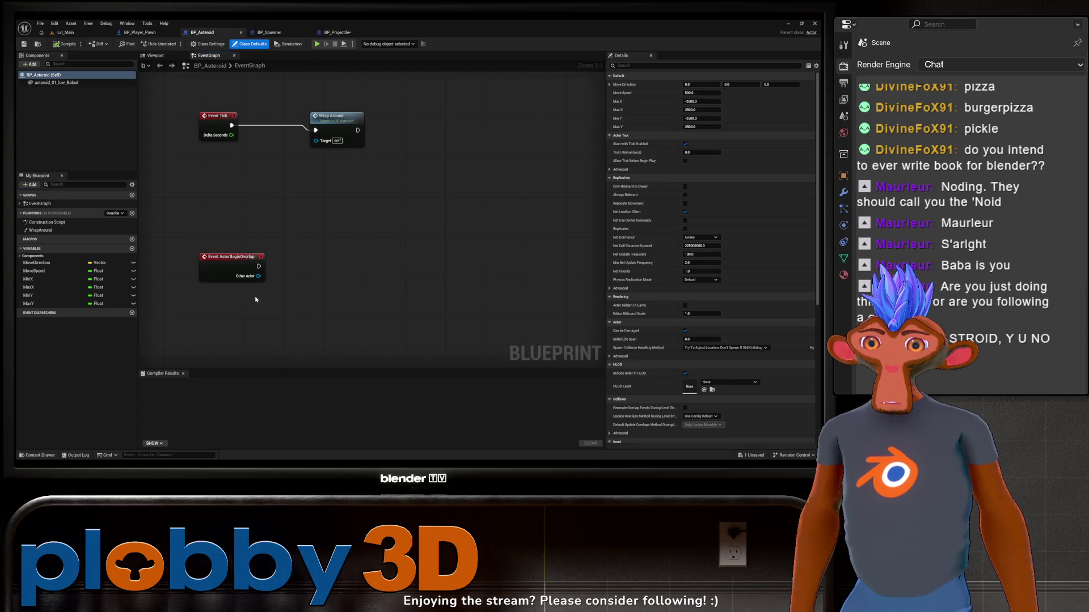
{"action": "left_click_drag", "start_coordinate": [256, 299], "coordinate": [229, 314]}
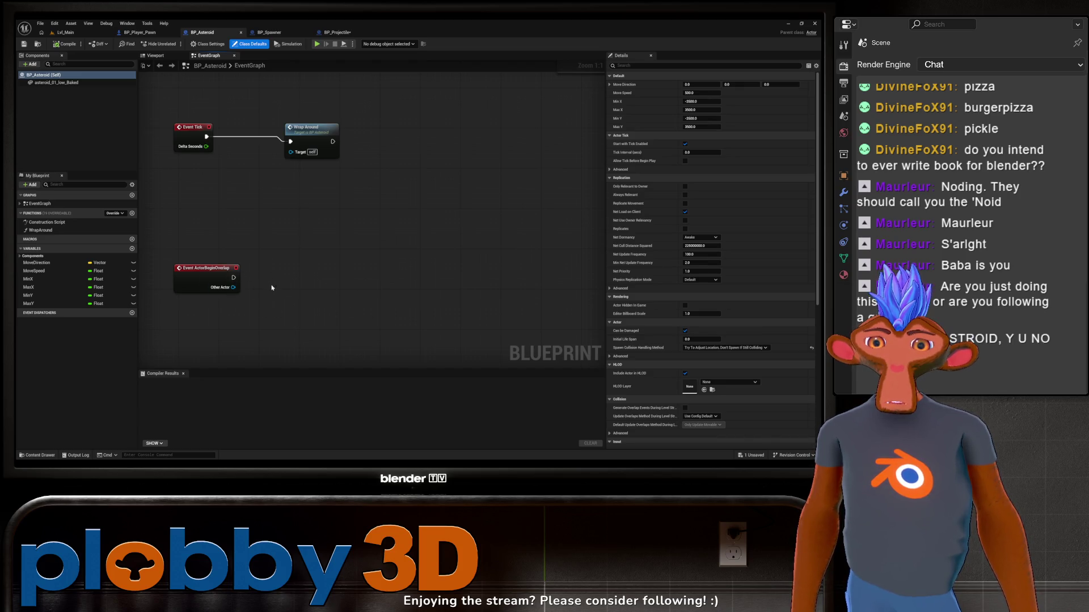
{"action": "left_click_drag", "start_coordinate": [202, 268], "coordinate": [267, 270]}
{"action": "left_click", "coordinate": [244, 267]}
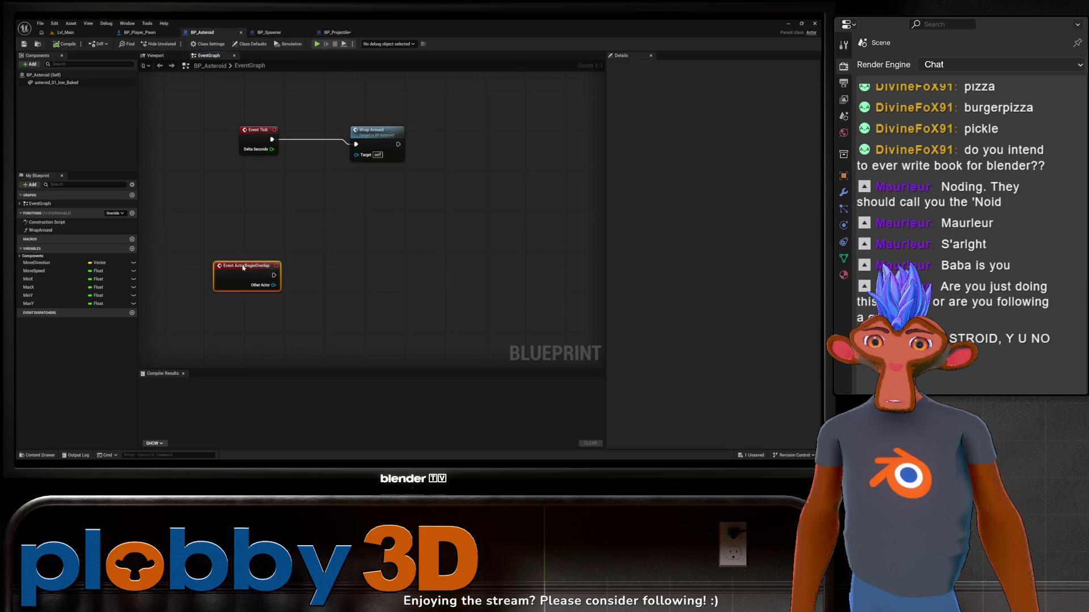
{"action": "scroll", "coordinate": [244, 292], "scroll_direction": "down", "scroll_amount": 1}
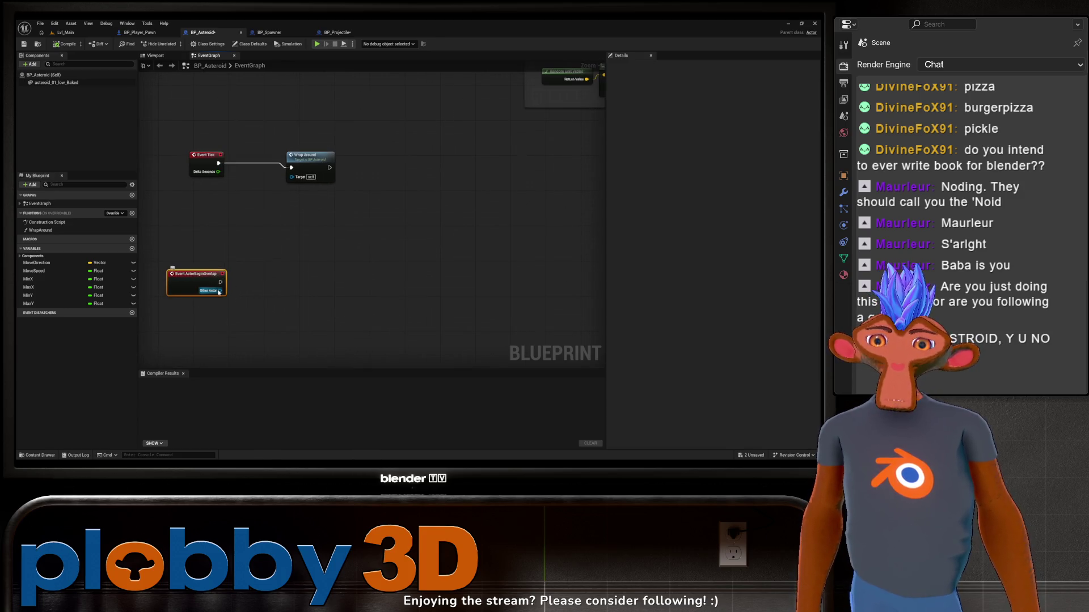
{"action": "left_click_drag", "start_coordinate": [218, 293], "coordinate": [286, 307]}
{"action": "type", "text": "cast to"}
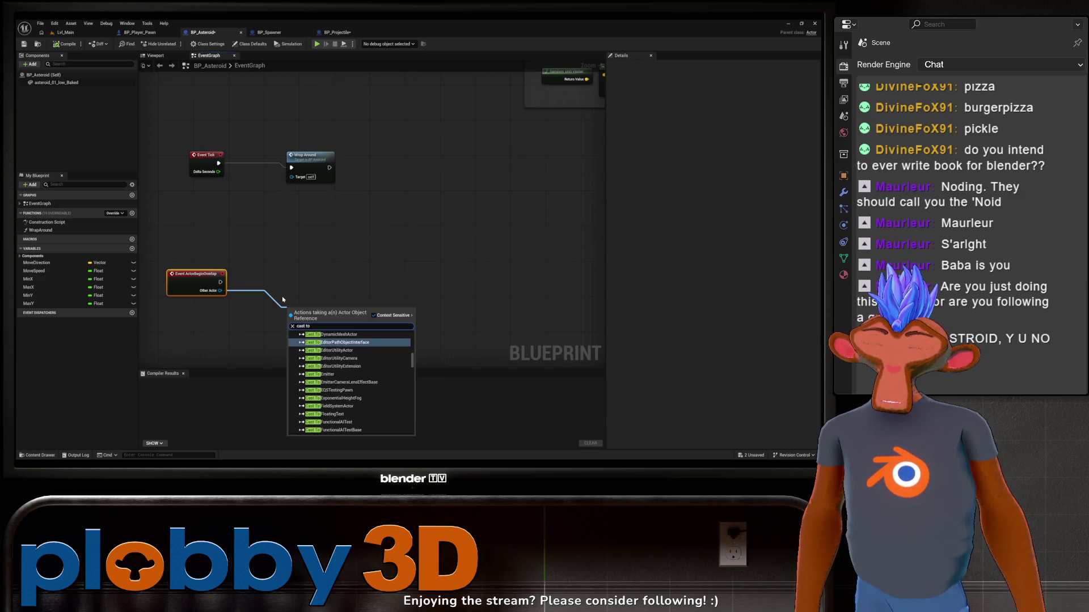
{"action": "type", "text": " la"}
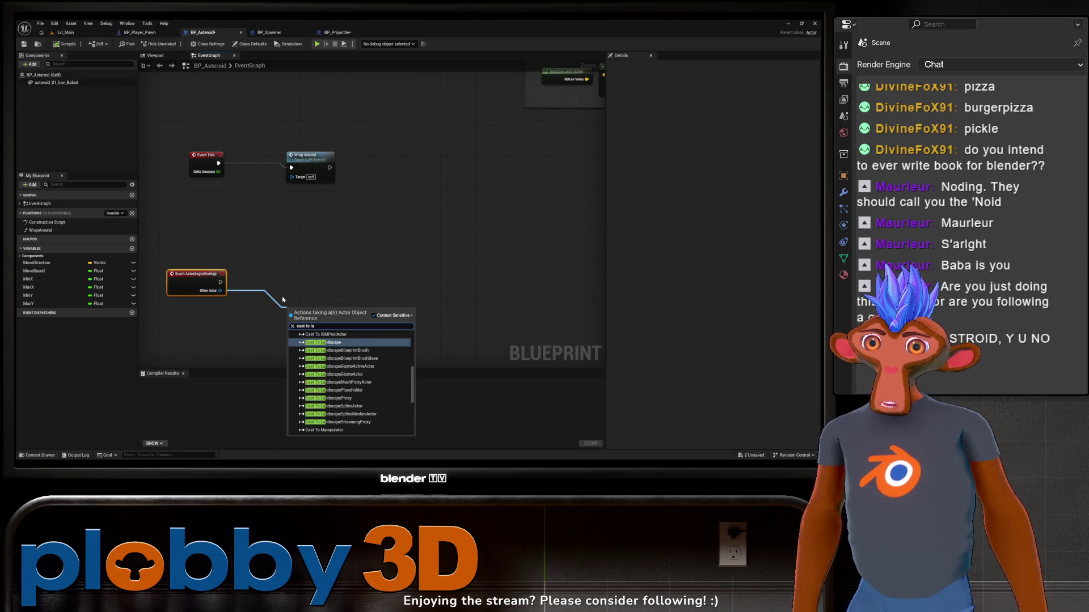
{"action": "key", "text": "BackSpace"}
{"action": "key", "text": "BackSpace"}
{"action": "type", "text": "proje"}
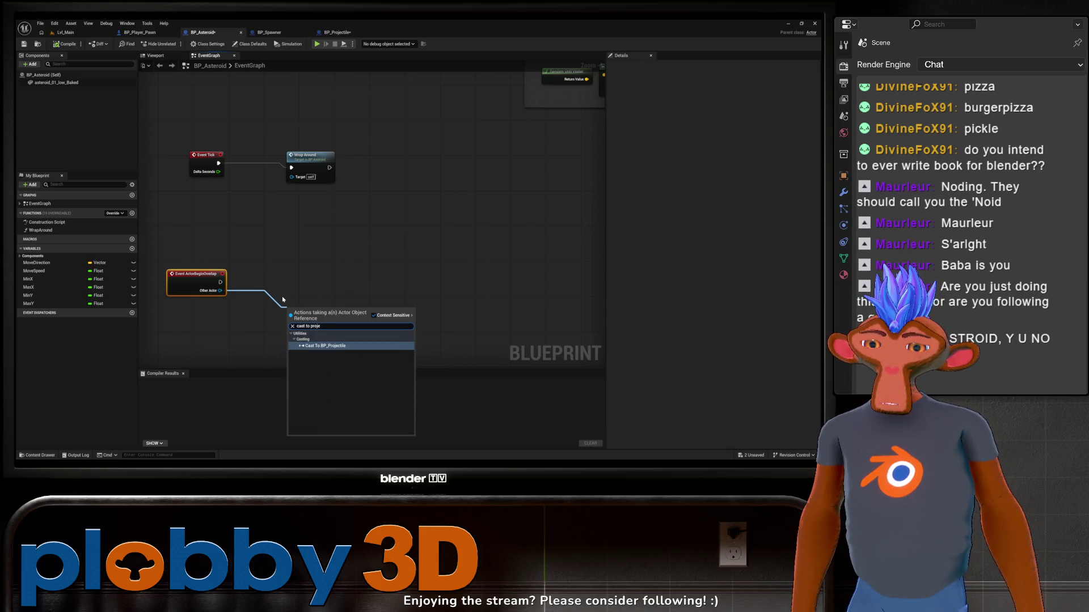
{"action": "key", "text": "Return"}
{"action": "left_click_drag", "start_coordinate": [312, 310], "coordinate": [310, 280]}
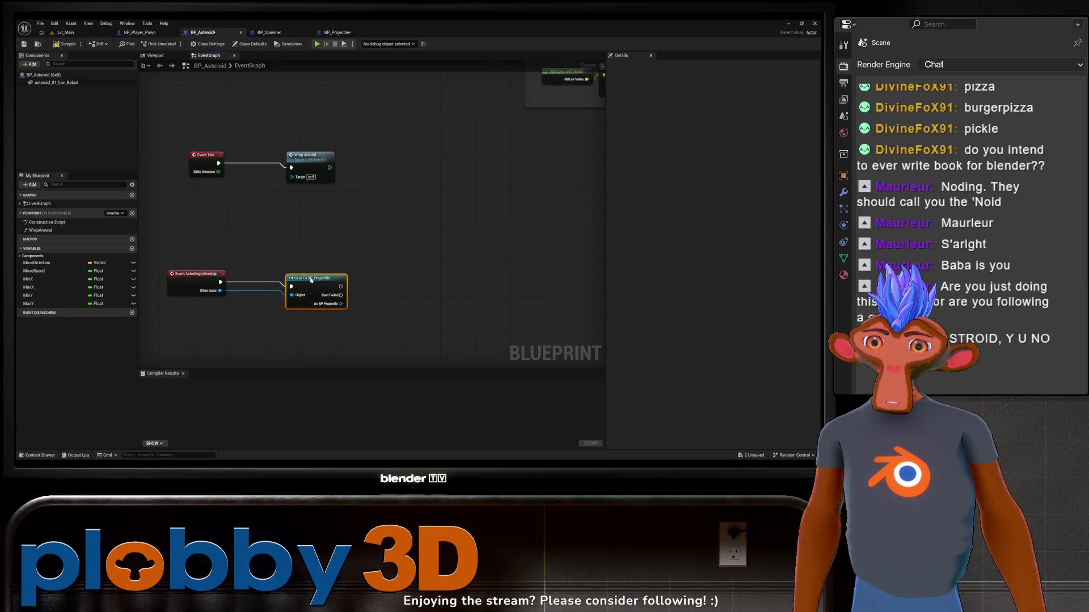
{"action": "mouse_move", "coordinate": [255, 347]}
{"action": "left_mouse_down"}
{"action": "mouse_move", "coordinate": [215, 339]}
{"action": "mouse_move", "coordinate": [244, 323]}
{"action": "mouse_move", "coordinate": [330, 328]}
{"action": "mouse_move", "coordinate": [226, 331]}
{"action": "left_mouse_up"}
Chain two Destroy Actor nodes after the cast, the first targeting the cast projectile
{"action": "left_click_drag", "start_coordinate": [286, 279], "coordinate": [383, 275]}
{"action": "type", "text": "destroy"}
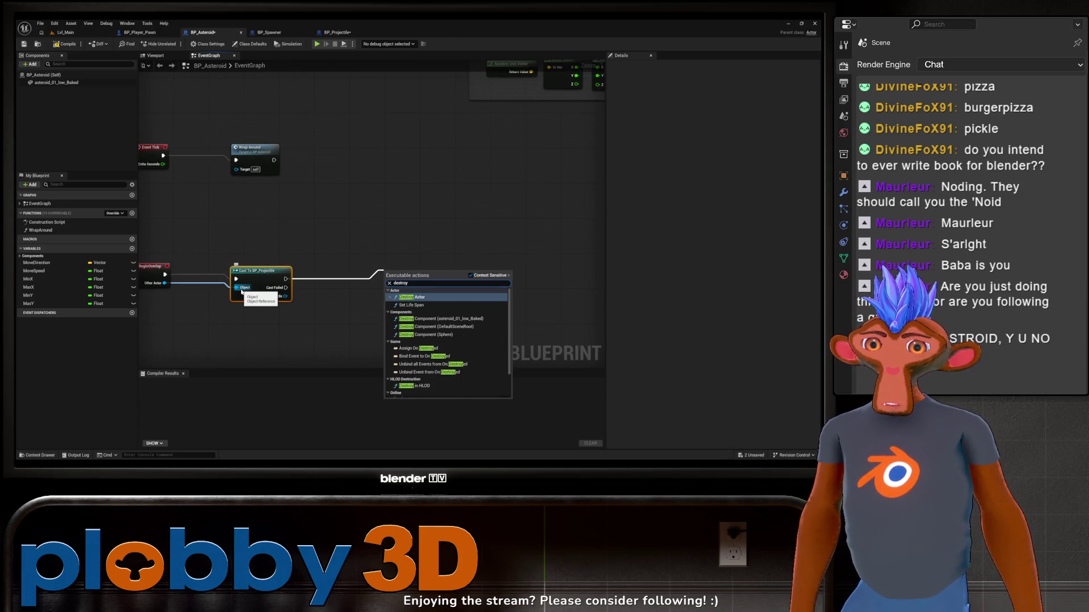
{"action": "left_click", "coordinate": [414, 297]}
{"action": "mouse_move", "coordinate": [338, 335]}
{"action": "left_mouse_down"}
{"action": "mouse_move", "coordinate": [345, 330]}
{"action": "mouse_move", "coordinate": [294, 312]}
{"action": "left_mouse_up"}
{"action": "mouse_move", "coordinate": [357, 252]}
{"action": "left_mouse_down"}
{"action": "mouse_move", "coordinate": [380, 253]}
{"action": "mouse_move", "coordinate": [308, 252]}
{"action": "mouse_move", "coordinate": [416, 248]}
{"action": "mouse_move", "coordinate": [298, 252]}
{"action": "mouse_move", "coordinate": [312, 253]}
{"action": "left_mouse_up"}
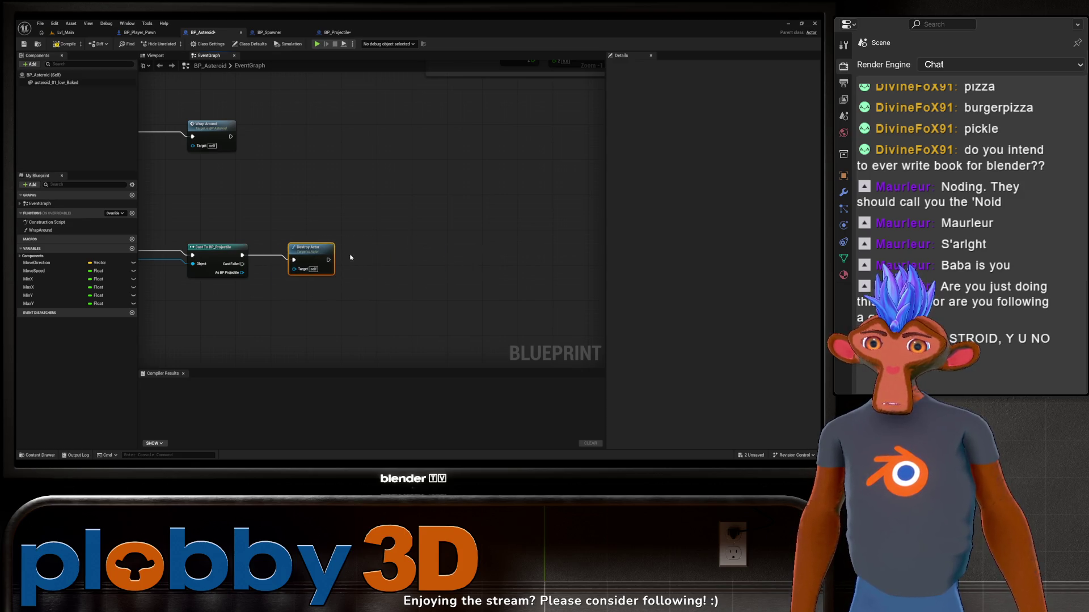
{"action": "key", "text": "ctrl+d"}
{"action": "mouse_move", "coordinate": [391, 253]}
{"action": "left_mouse_down"}
{"action": "mouse_move", "coordinate": [330, 264]}
{"action": "mouse_move", "coordinate": [373, 265]}
{"action": "left_mouse_up"}
{"action": "left_click", "coordinate": [333, 260]}
{"action": "mouse_move", "coordinate": [242, 273]}
{"action": "left_mouse_down"}
{"action": "mouse_move", "coordinate": [301, 276]}
{"action": "mouse_move", "coordinate": [290, 274]}
{"action": "left_mouse_up"}
{"action": "mouse_move", "coordinate": [285, 302]}
{"action": "left_mouse_down"}
{"action": "mouse_move", "coordinate": [382, 291]}
{"action": "mouse_move", "coordinate": [342, 307]}
{"action": "left_mouse_up"}
{"action": "left_click", "coordinate": [436, 251]}
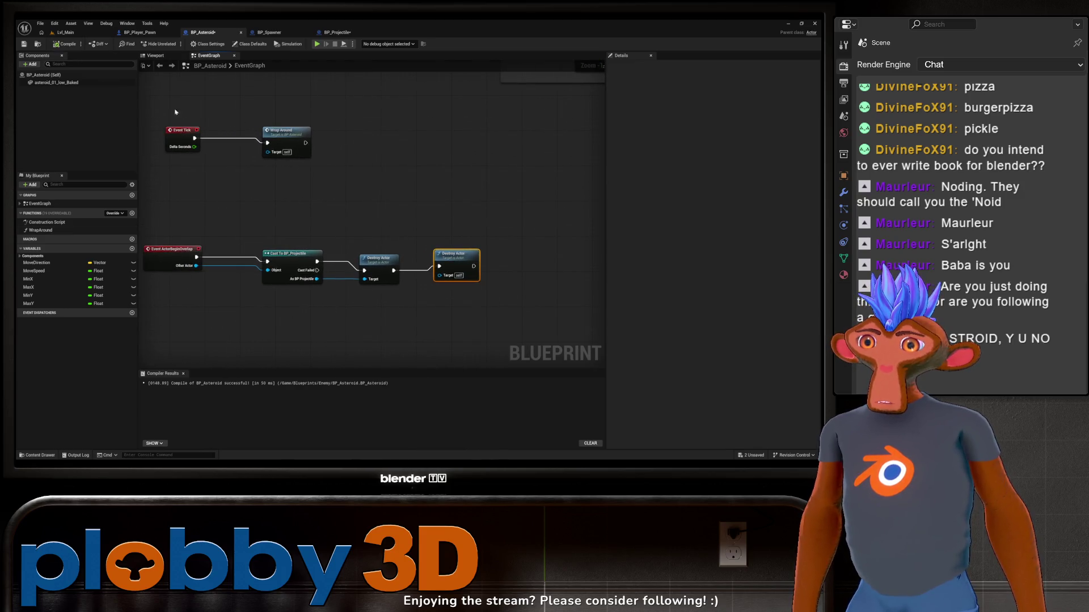
Playtest the main level shooting asteroids, then stop it and close the error log
{"action": "left_click", "coordinate": [65, 32]}
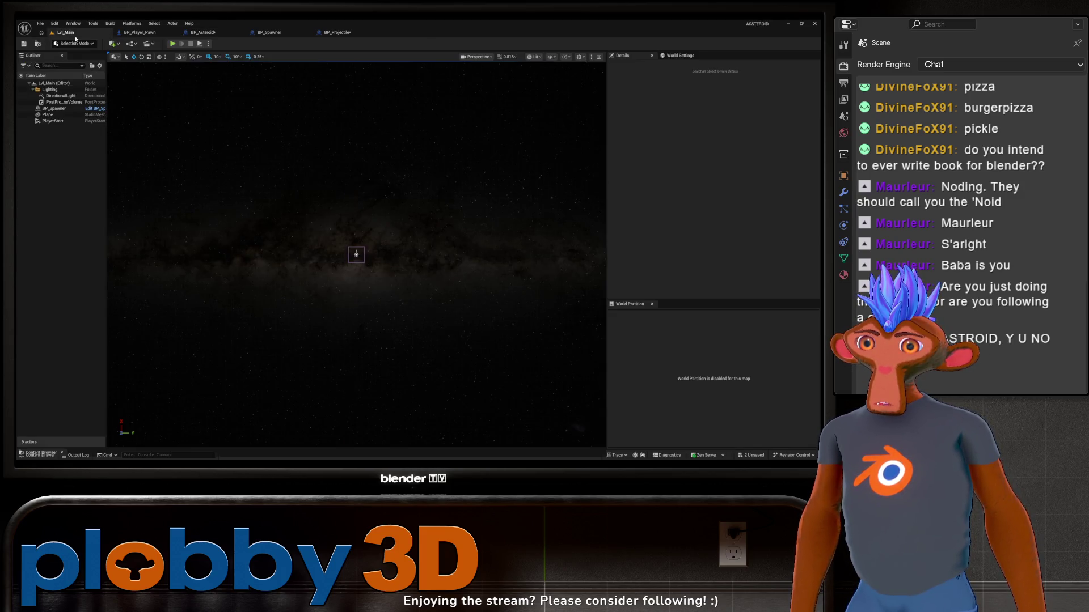
{"action": "left_click", "coordinate": [173, 44]}
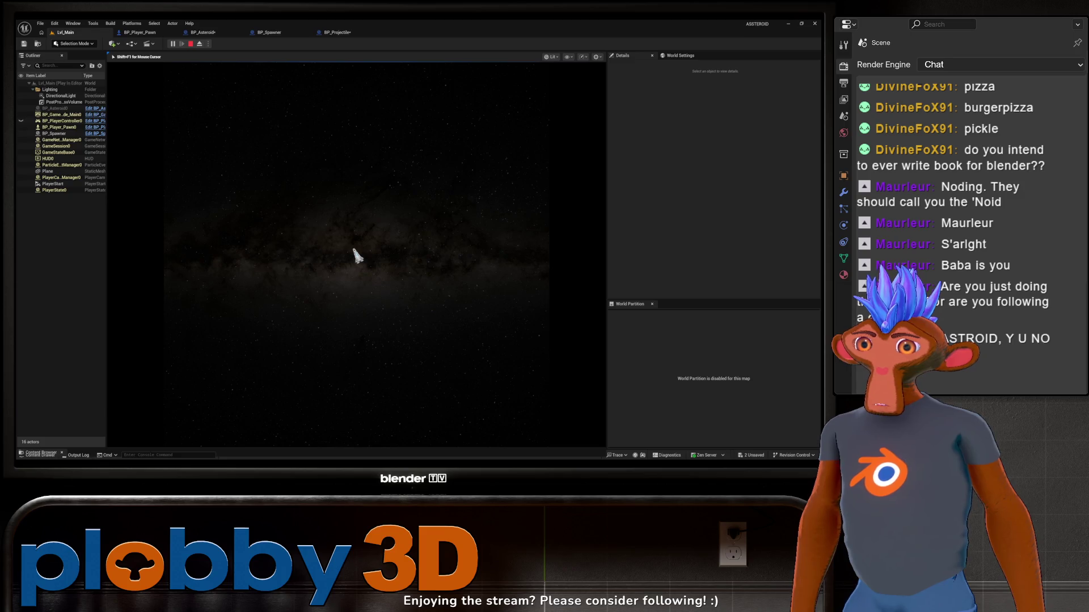
{"action": "key", "text": "Escape"}
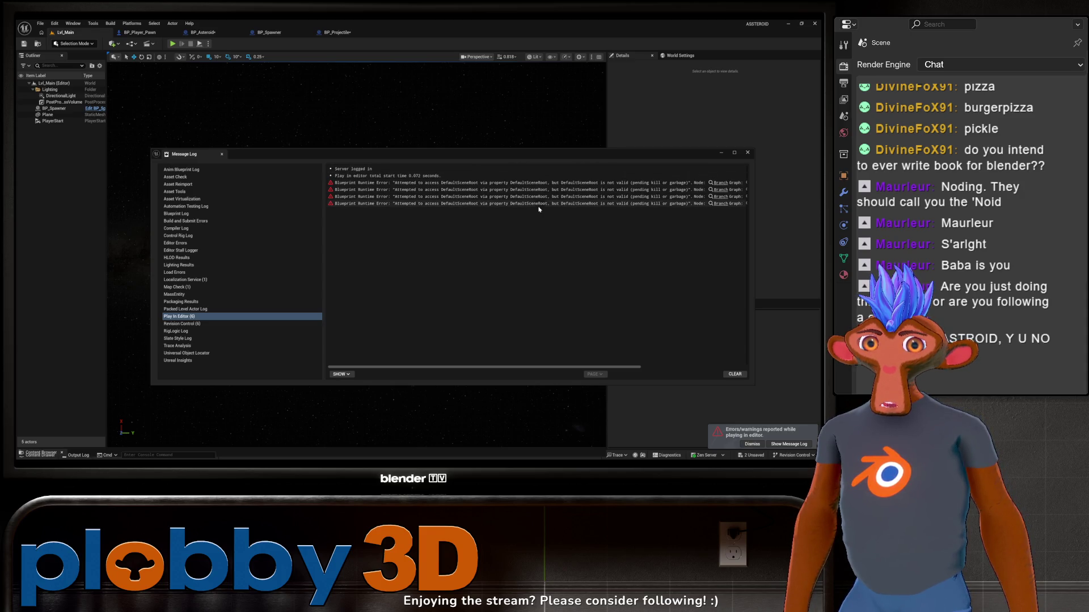
{"action": "left_click", "coordinate": [747, 153]}
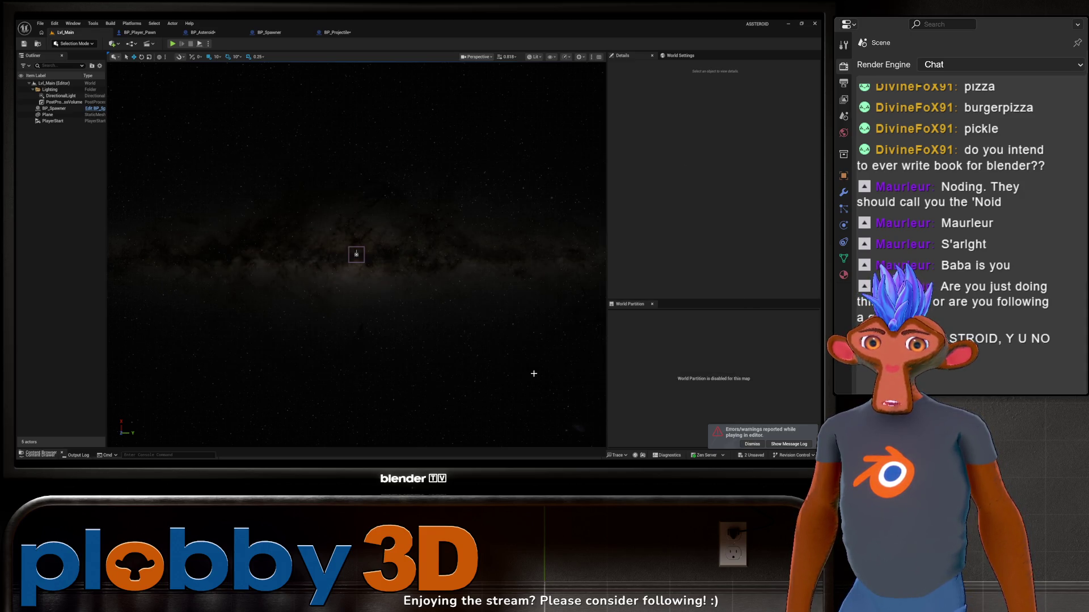
Back in BP_Asteroid's event graph, shift the first Destroy Actor node slightly left
{"action": "left_click", "coordinate": [224, 36]}
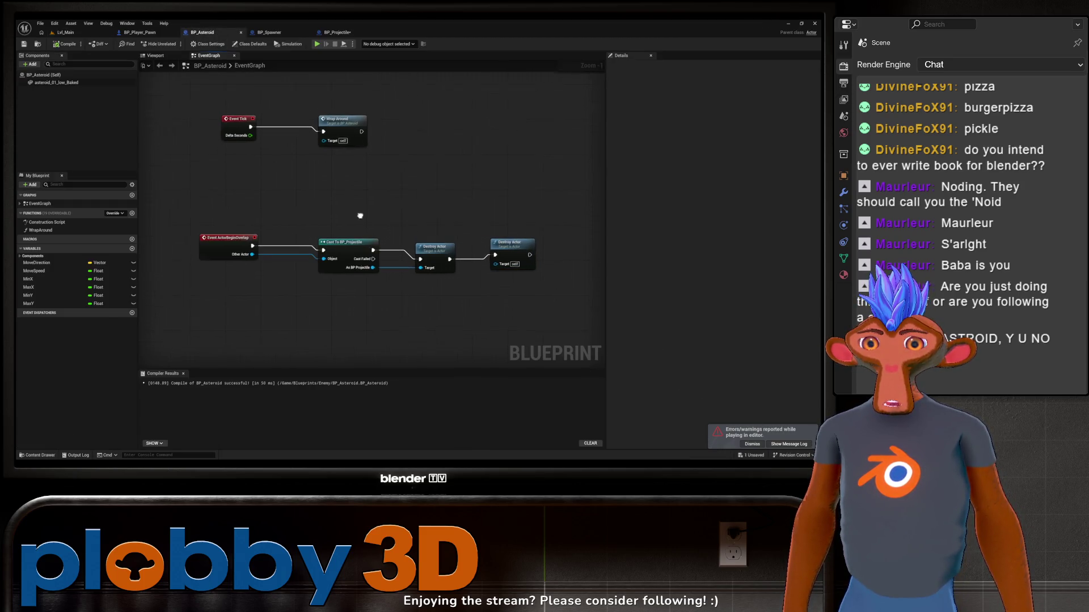
{"action": "left_click_drag", "start_coordinate": [341, 232], "coordinate": [316, 229]}
{"action": "mouse_move", "coordinate": [386, 249]}
{"action": "left_mouse_down"}
{"action": "mouse_move", "coordinate": [401, 262]}
{"action": "mouse_move", "coordinate": [377, 262]}
{"action": "mouse_move", "coordinate": [348, 283]}
{"action": "left_mouse_up"}
{"action": "left_click", "coordinate": [412, 245]}
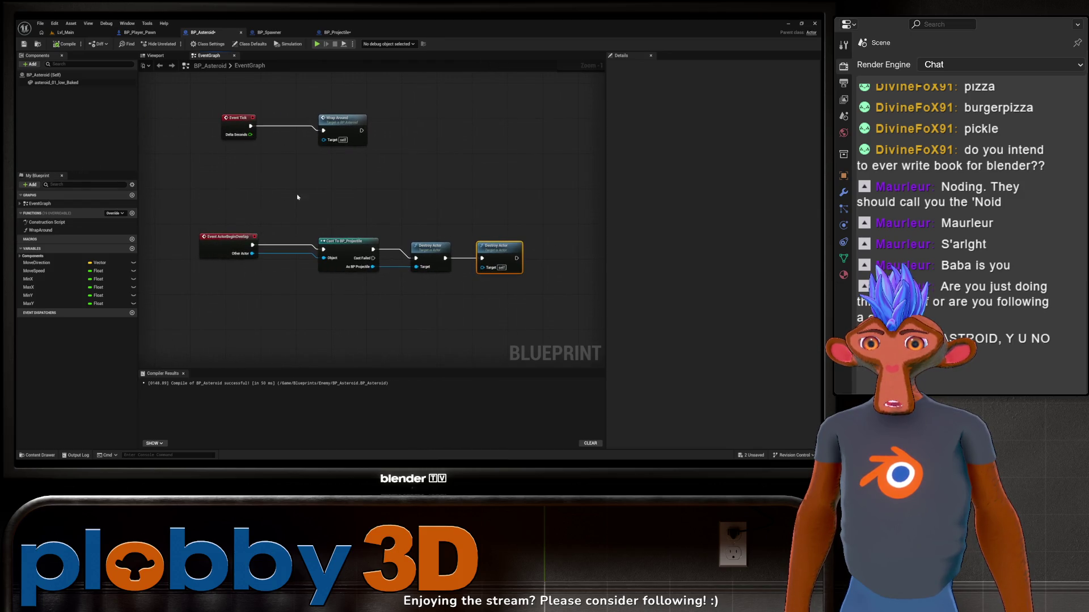
Drag from the final Destroy Actor's execution output to start a new node search
{"action": "left_click_drag", "start_coordinate": [295, 199], "coordinate": [331, 182]}
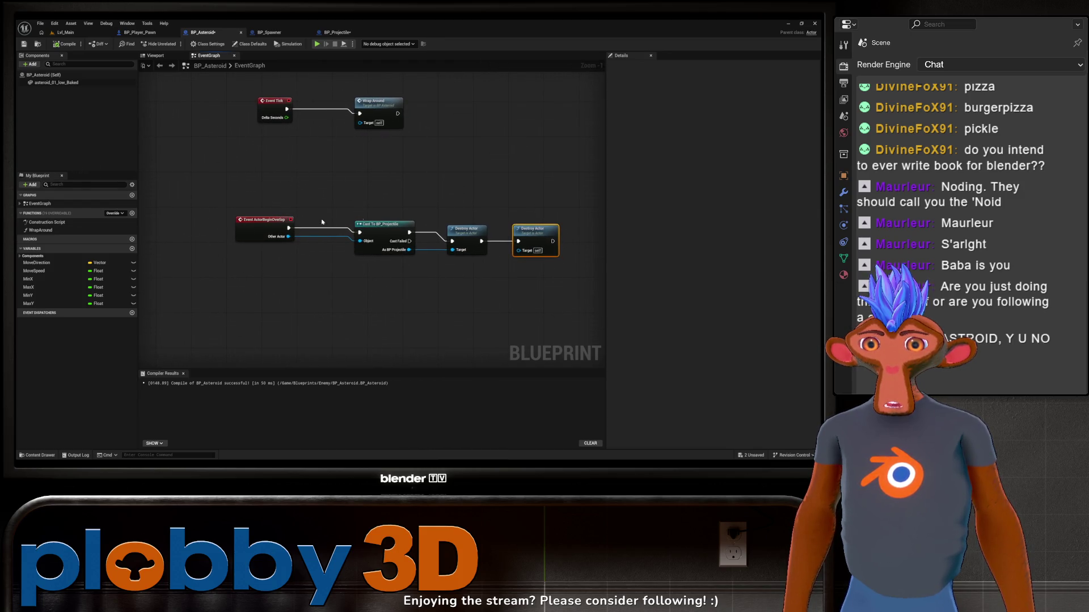
{"action": "left_click_drag", "start_coordinate": [323, 221], "coordinate": [246, 231]}
{"action": "mouse_move", "coordinate": [283, 286]}
{"action": "left_mouse_down"}
{"action": "mouse_move", "coordinate": [397, 347]}
{"action": "mouse_move", "coordinate": [210, 270]}
{"action": "left_mouse_up"}
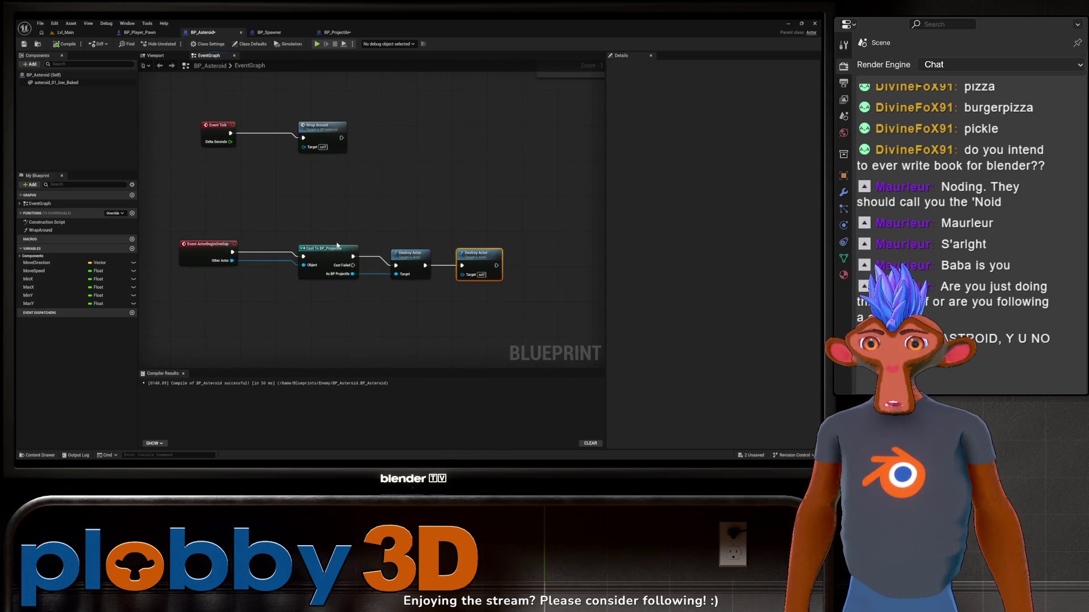
{"action": "left_click_drag", "start_coordinate": [336, 245], "coordinate": [195, 235]}
{"action": "mouse_move", "coordinate": [270, 226]}
{"action": "left_mouse_down"}
{"action": "mouse_move", "coordinate": [415, 226]}
{"action": "mouse_move", "coordinate": [320, 227]}
{"action": "left_mouse_up"}
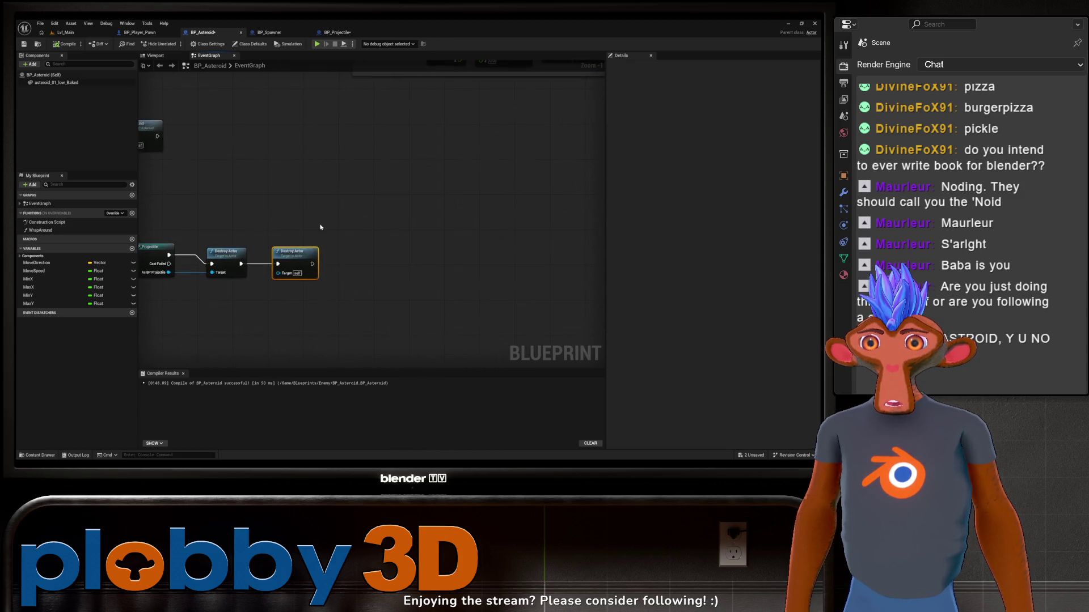
{"action": "scroll", "coordinate": [320, 227], "scroll_direction": "down", "scroll_amount": 5}
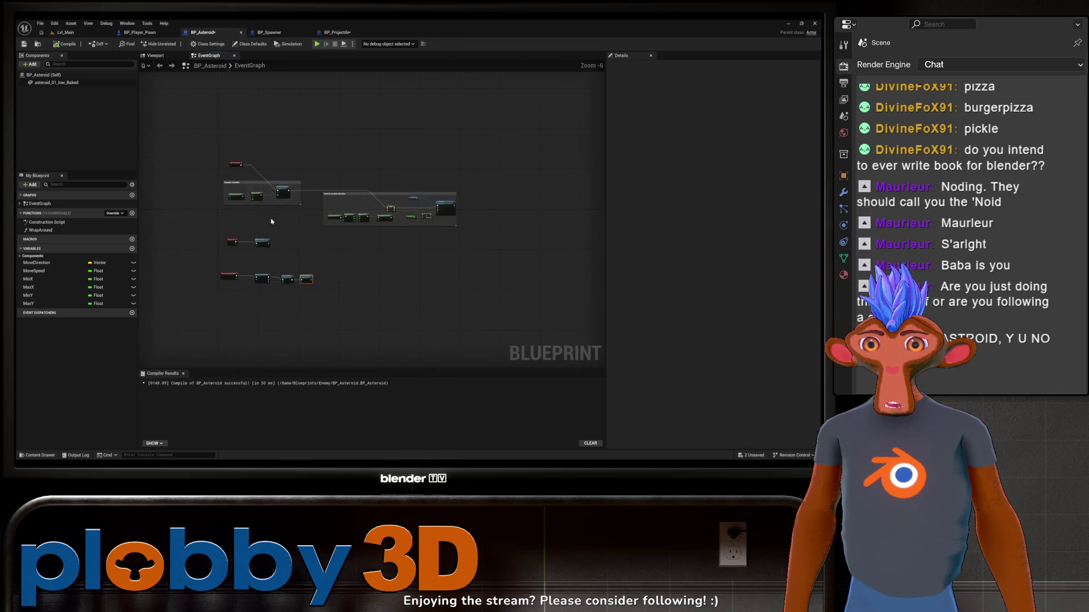
{"action": "scroll", "coordinate": [271, 221], "scroll_direction": "up", "scroll_amount": 2}
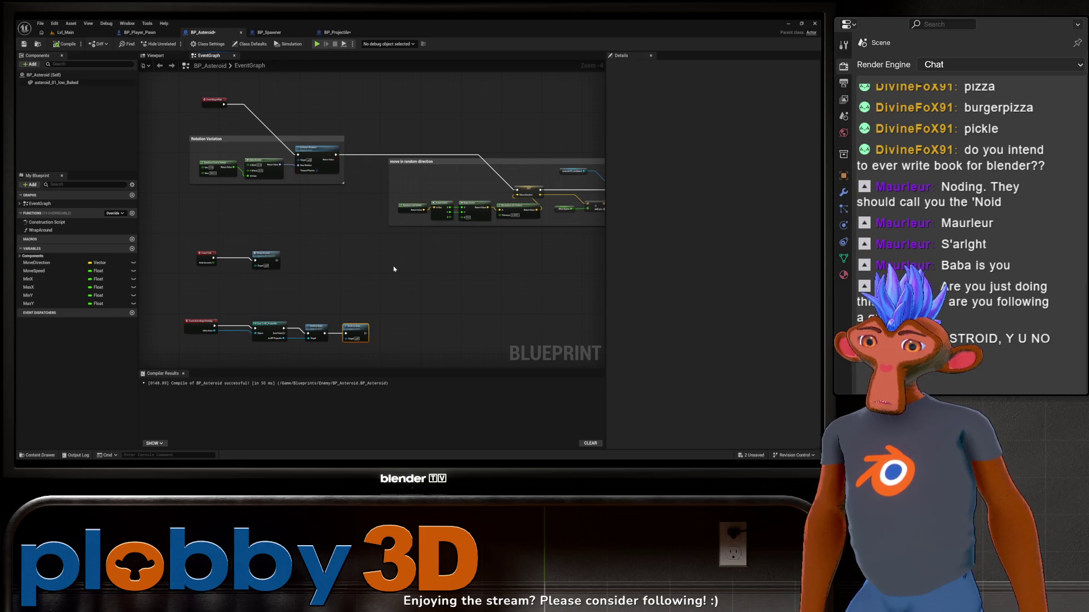
{"action": "left_click_drag", "start_coordinate": [394, 269], "coordinate": [336, 270]}
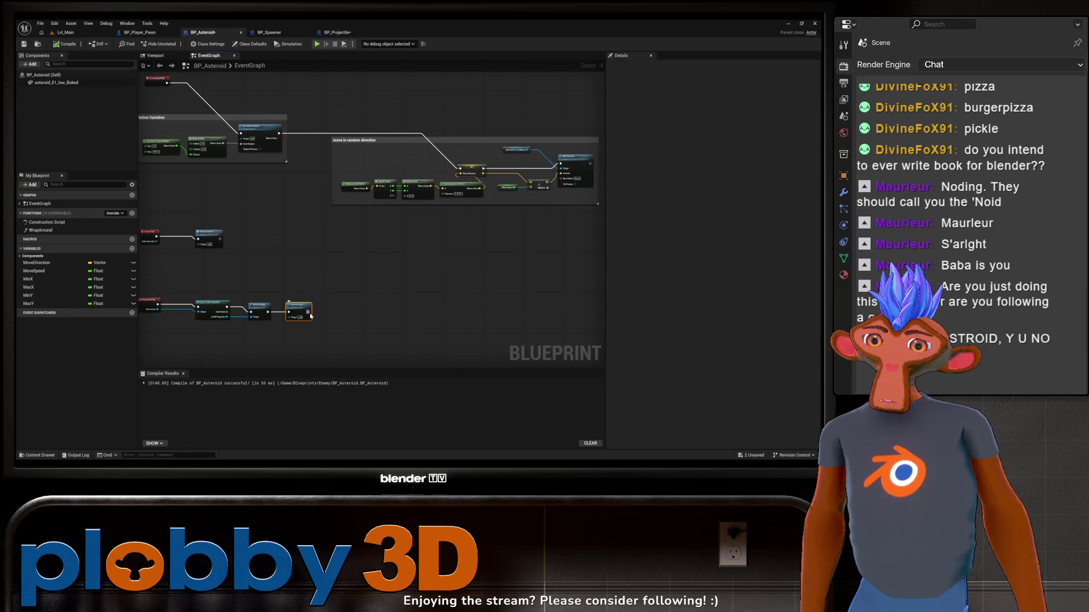
{"action": "left_click_drag", "start_coordinate": [309, 311], "coordinate": [348, 301]}
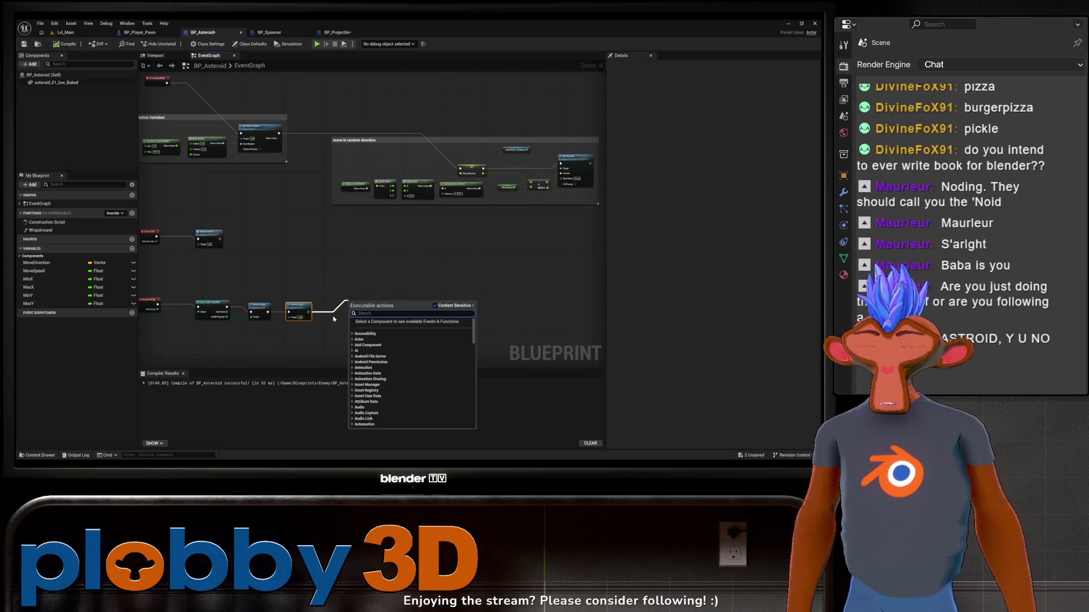
Add a Spawn Actor from Class node after the final Destroy Actor
{"action": "type", "text": "spawn"}
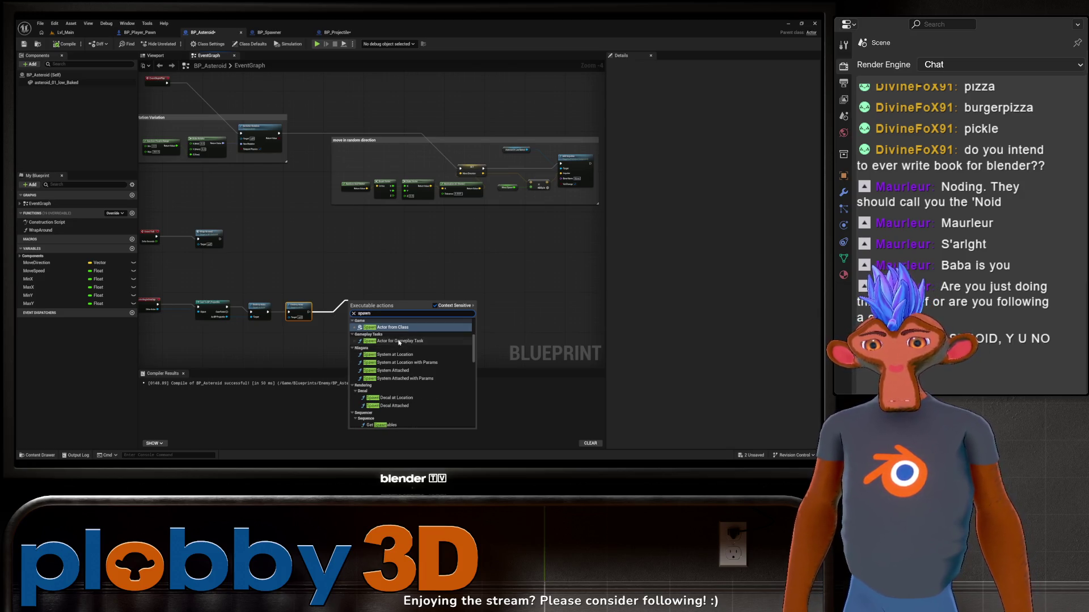
{"action": "left_click", "coordinate": [387, 328]}
{"action": "scroll", "coordinate": [316, 357], "scroll_direction": "up", "scroll_amount": 4}
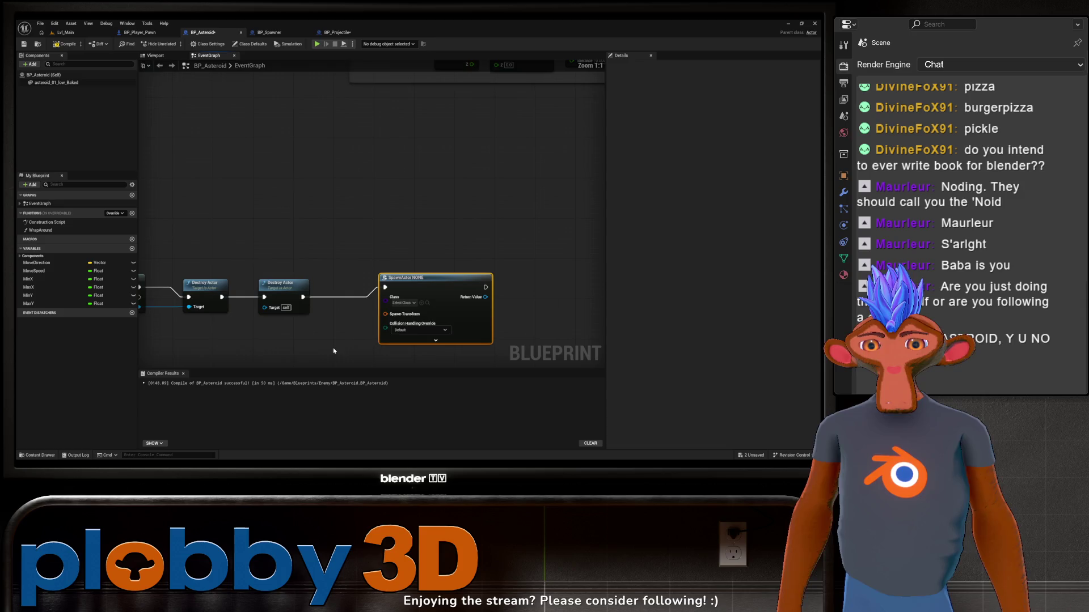
{"action": "scroll", "coordinate": [239, 298], "scroll_direction": "down", "scroll_amount": 3}
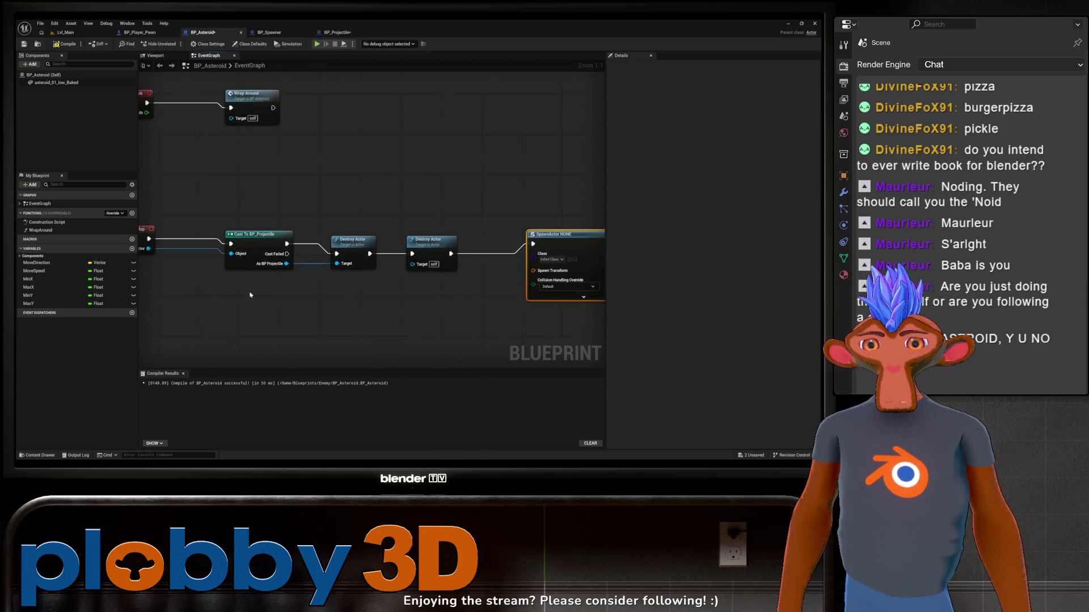
{"action": "scroll", "coordinate": [182, 281], "scroll_direction": "up", "scroll_amount": 2}
{"action": "left_click_drag", "start_coordinate": [365, 301], "coordinate": [322, 292]}
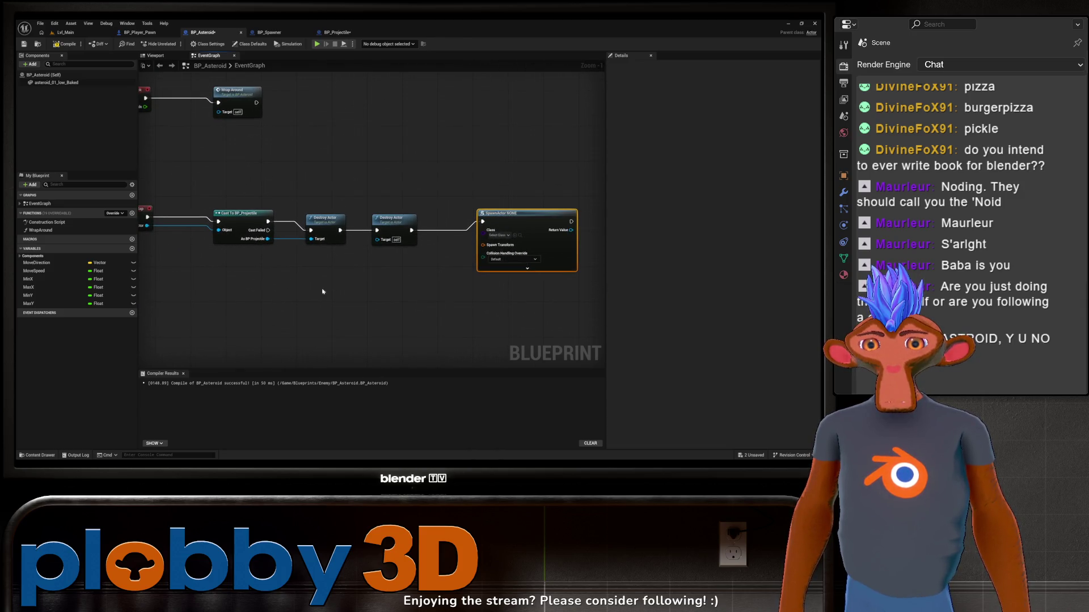
{"action": "left_click_drag", "start_coordinate": [330, 252], "coordinate": [246, 296]}
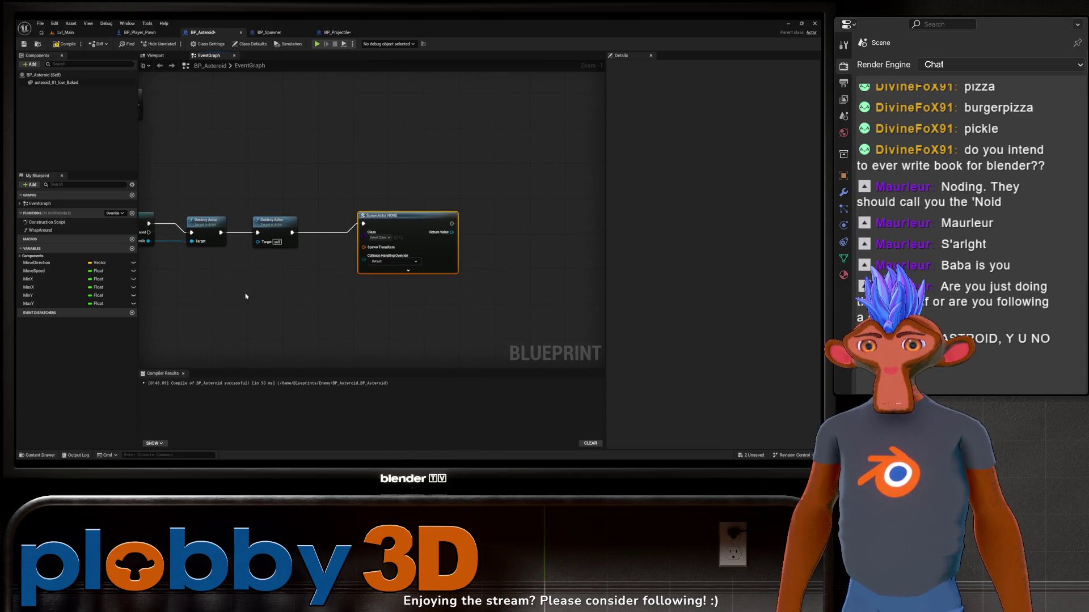
Move the SpawnActor node and both Destroy Actor nodes further right
{"action": "left_click_drag", "start_coordinate": [409, 221], "coordinate": [481, 221]}
{"action": "left_click_drag", "start_coordinate": [482, 267], "coordinate": [550, 260]}
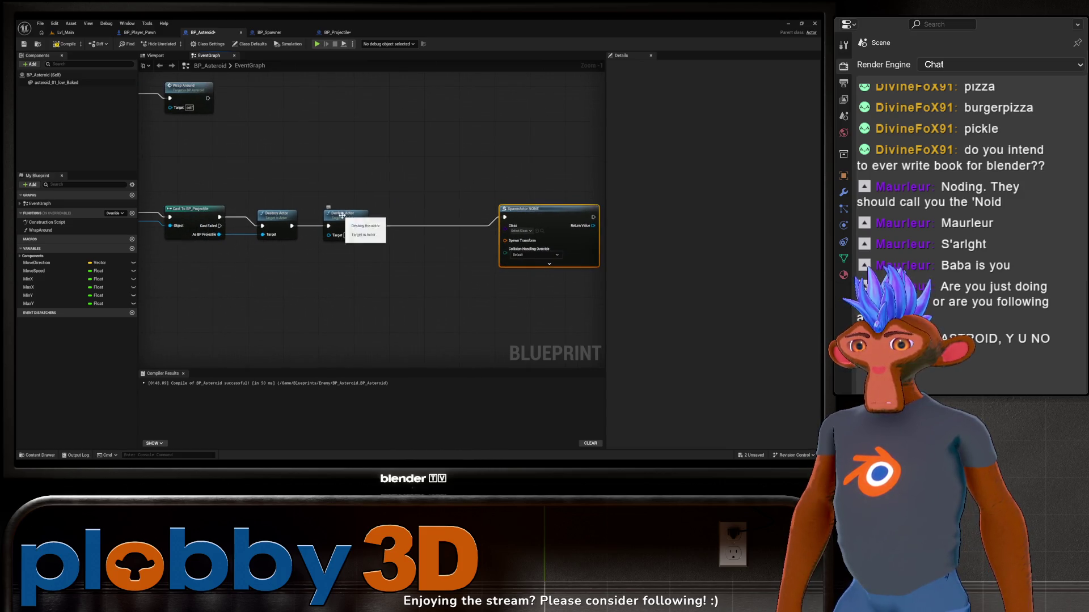
{"action": "left_click_drag", "start_coordinate": [334, 217], "coordinate": [395, 216]}
{"action": "left_click_drag", "start_coordinate": [291, 220], "coordinate": [356, 220]}
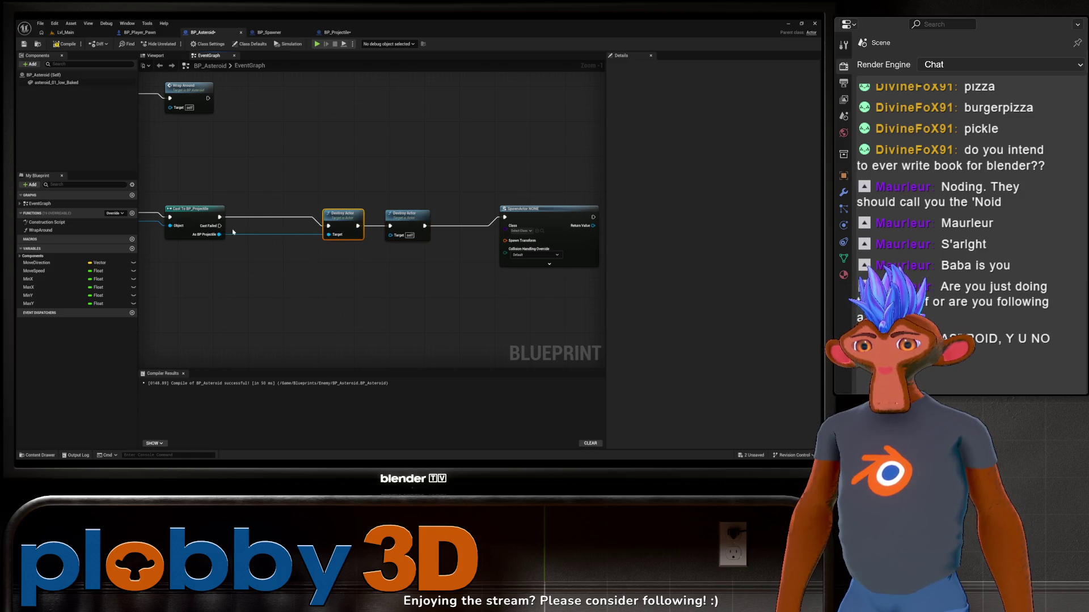
Add a Get Actor Location node below the Destroy Actor chain
{"action": "right_click", "coordinate": [284, 291]}
{"action": "type", "text": "get"}
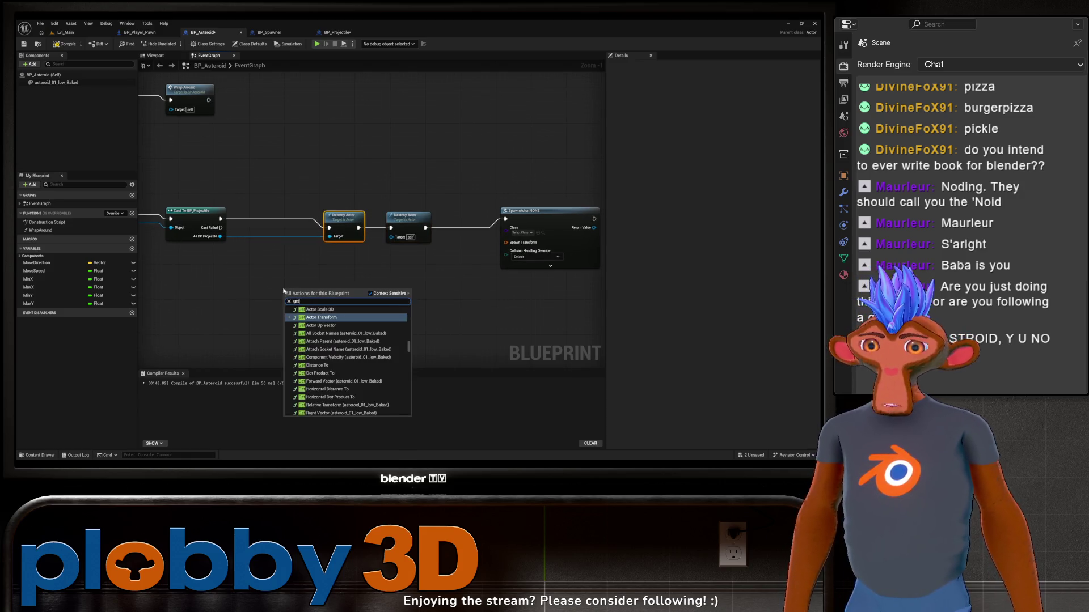
{"action": "type", "text": " trans"}
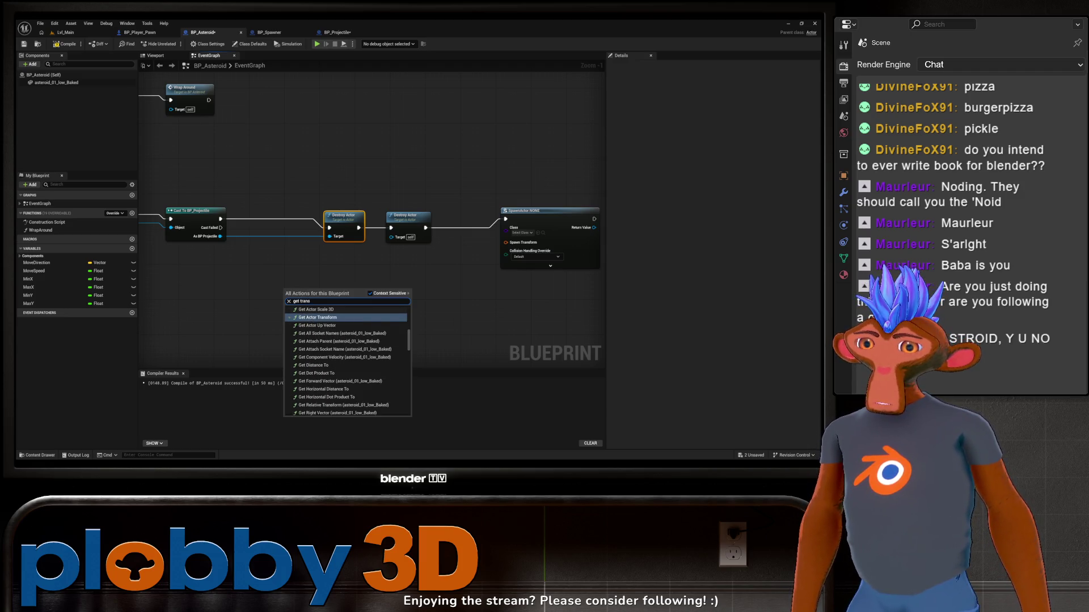
{"action": "scroll", "coordinate": [320, 331], "scroll_direction": "up", "scroll_amount": 1}
{"action": "scroll", "coordinate": [319, 332], "scroll_direction": "up", "scroll_amount": 1}
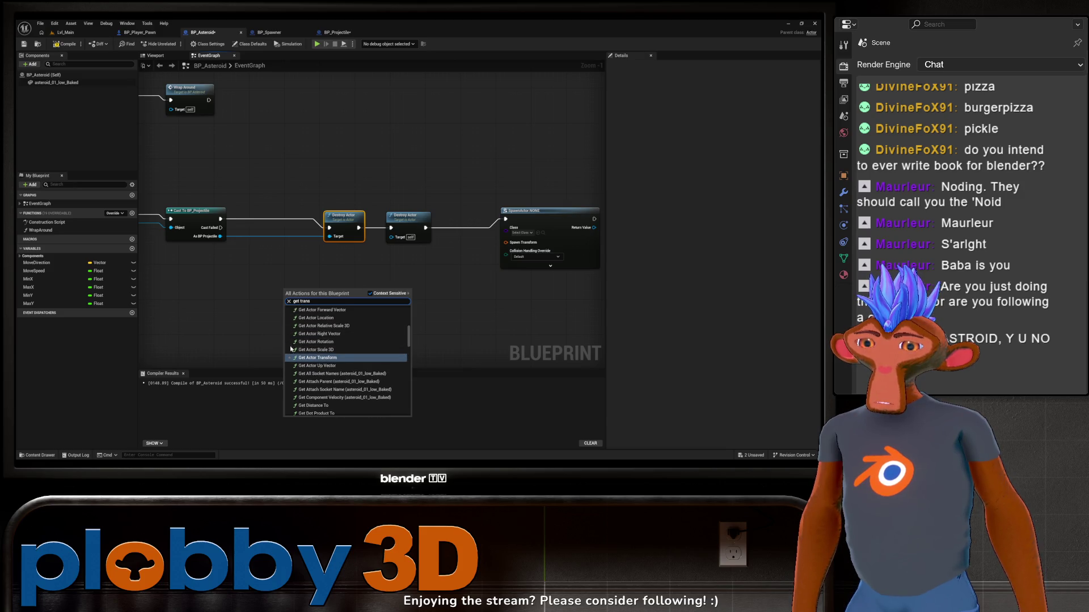
{"action": "scroll", "coordinate": [323, 333], "scroll_direction": "up", "scroll_amount": 1}
{"action": "left_click", "coordinate": [317, 328]}
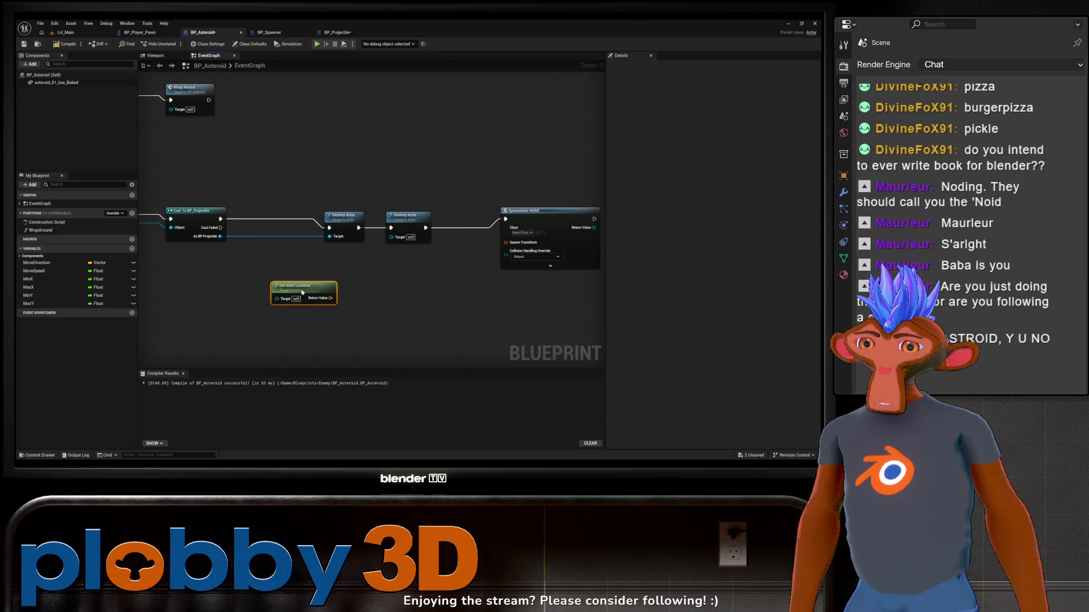
{"action": "left_click_drag", "start_coordinate": [300, 290], "coordinate": [281, 278]}
Drag a connection out of the SpawnActor's Spawn Transform input
{"action": "left_click_drag", "start_coordinate": [268, 346], "coordinate": [273, 331]}
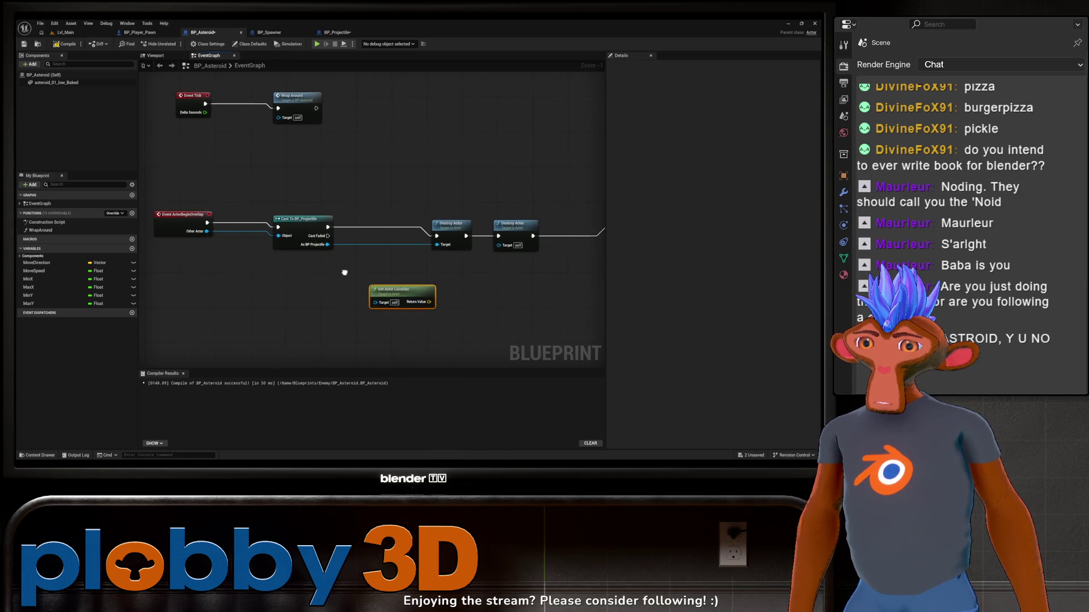
{"action": "left_click_drag", "start_coordinate": [212, 298], "coordinate": [193, 288]}
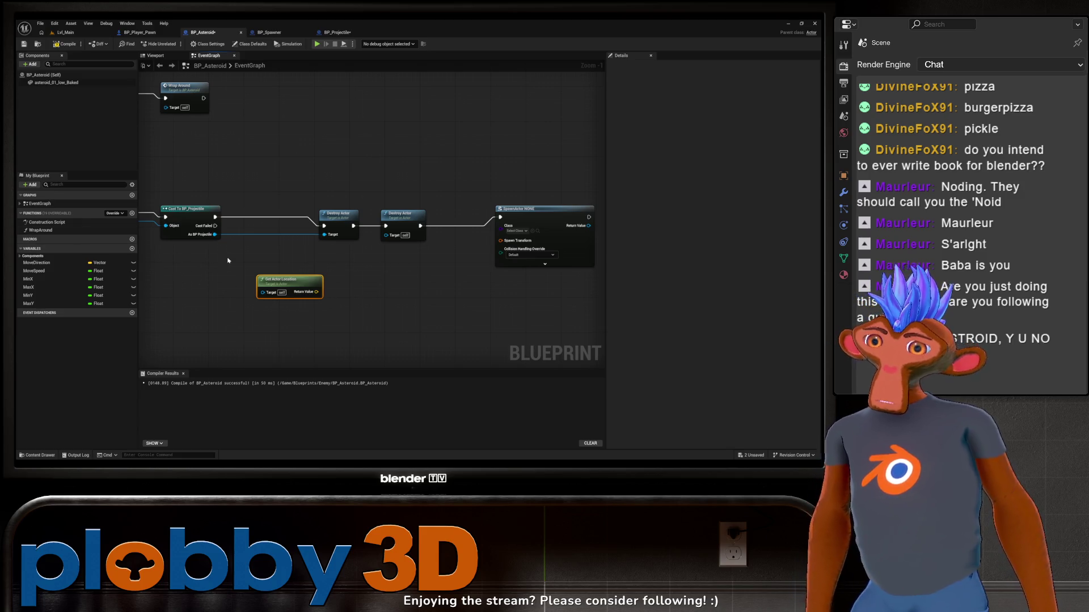
{"action": "mouse_move", "coordinate": [239, 254]}
{"action": "left_mouse_down"}
{"action": "mouse_move", "coordinate": [227, 257]}
{"action": "mouse_move", "coordinate": [283, 268]}
{"action": "mouse_move", "coordinate": [315, 291]}
{"action": "mouse_move", "coordinate": [251, 288]}
{"action": "left_mouse_up"}
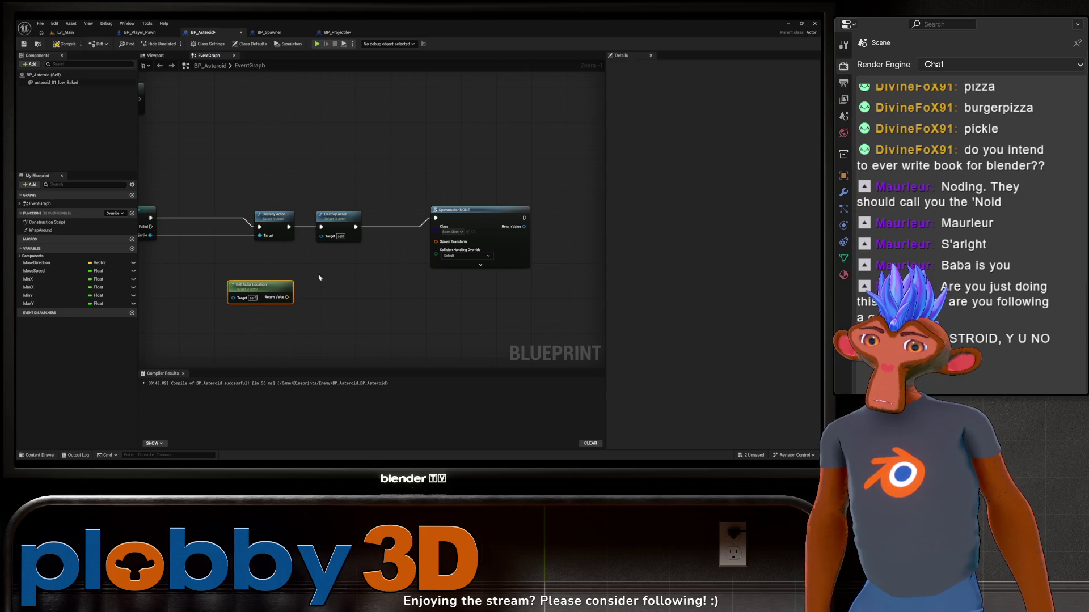
{"action": "left_click_drag", "start_coordinate": [353, 275], "coordinate": [397, 280]}
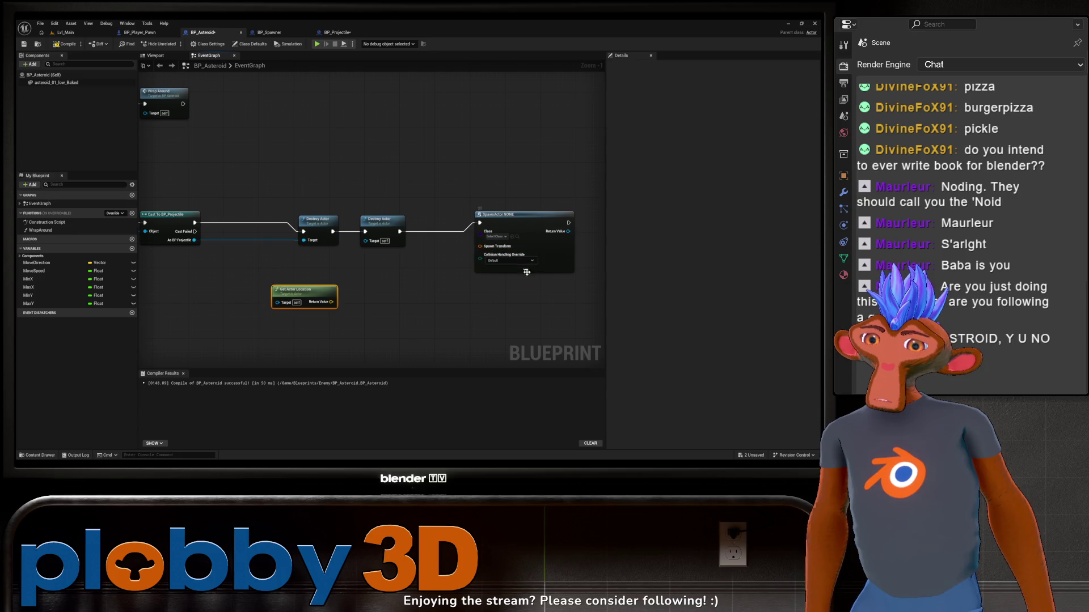
{"action": "left_click_drag", "start_coordinate": [480, 247], "coordinate": [431, 274]}
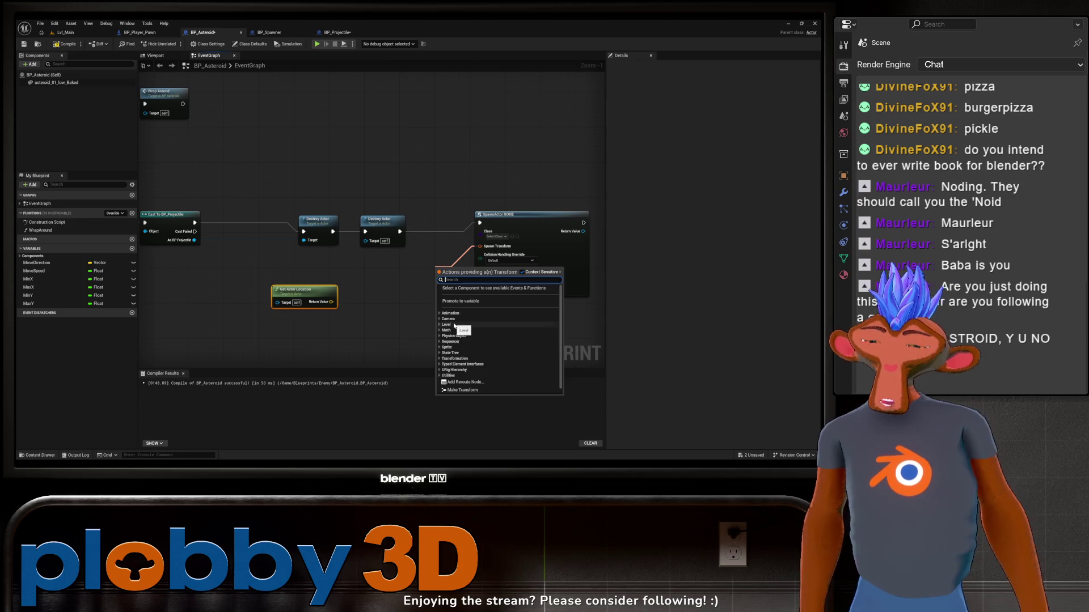
Split the SpawnActor node's Spawn Transform pin into location, rotation and scale
{"action": "type", "text": "break"}
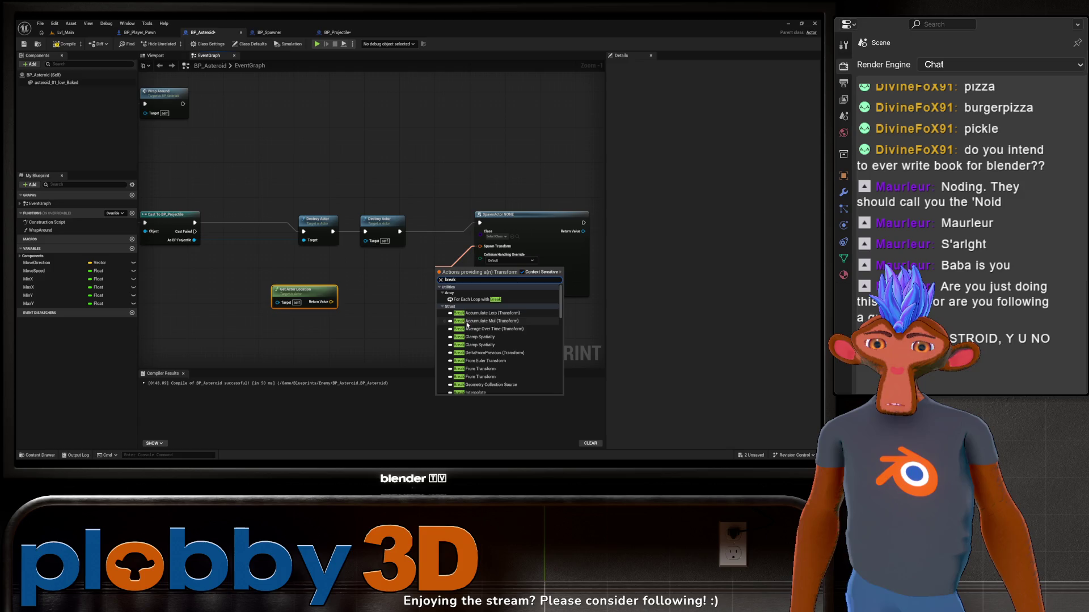
{"action": "scroll", "coordinate": [467, 325], "scroll_direction": "down", "scroll_amount": 10}
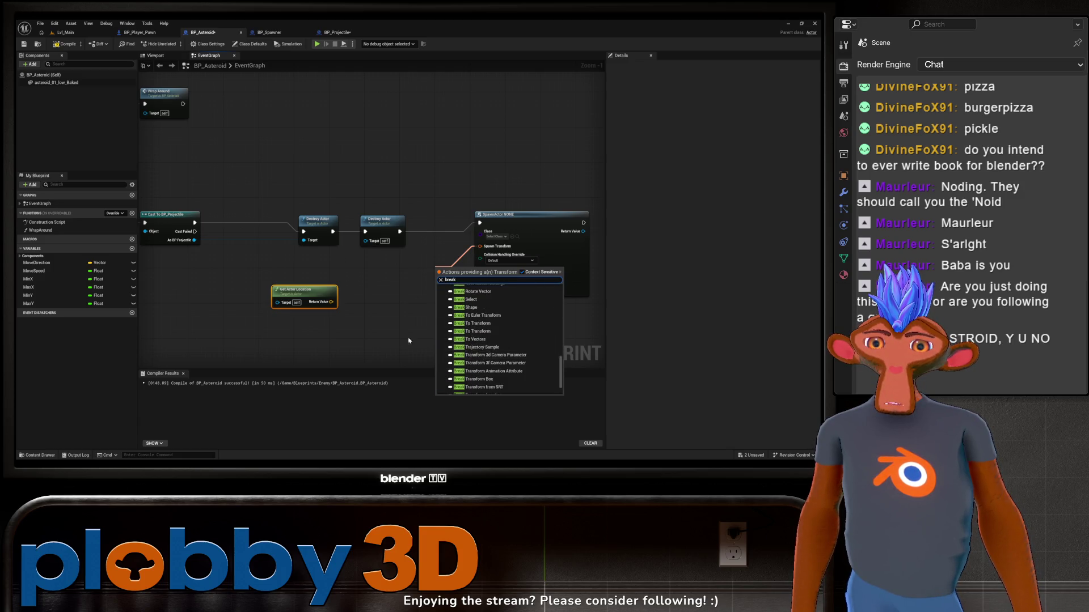
{"action": "right_click", "coordinate": [386, 329]}
{"action": "left_click", "coordinate": [488, 250]}
{"action": "right_click", "coordinate": [484, 250]}
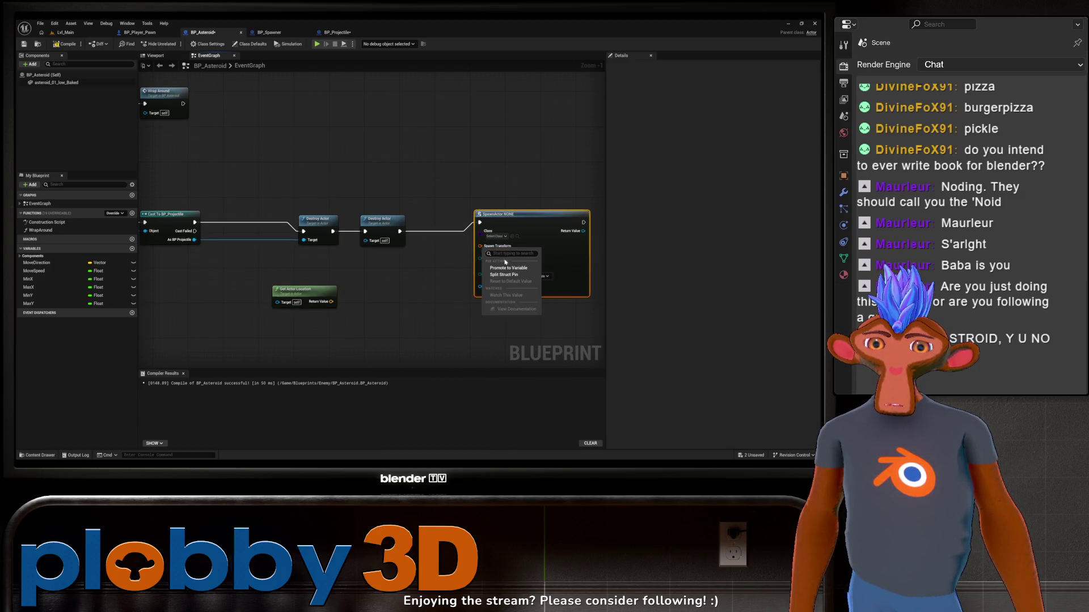
{"action": "left_click", "coordinate": [504, 274]}
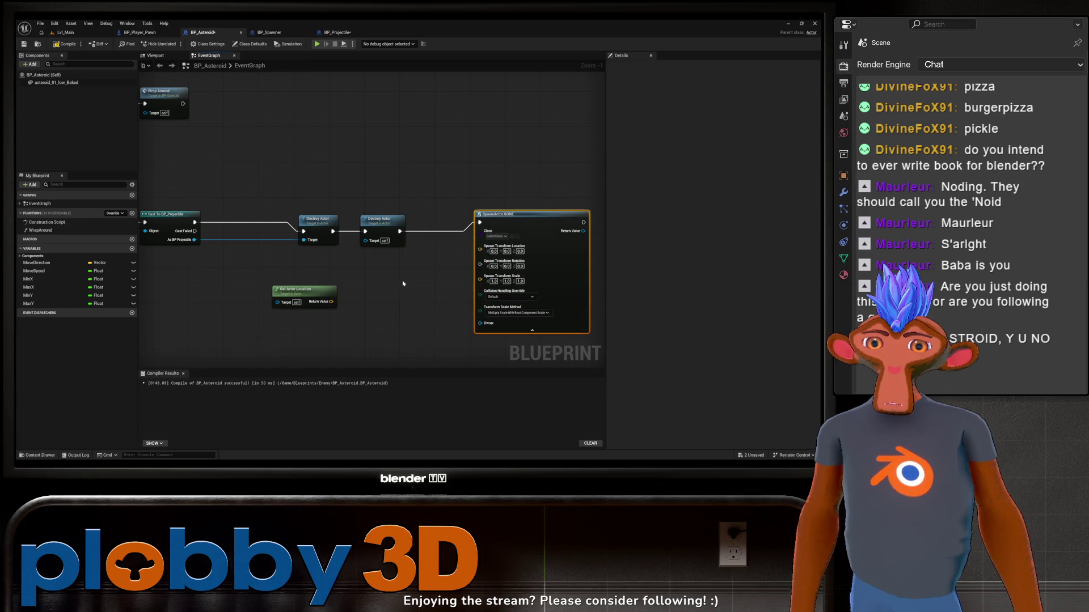
Move the Get Actor Location node beside the SpawnActor node with both in view
{"action": "left_click_drag", "start_coordinate": [404, 283], "coordinate": [287, 282]}
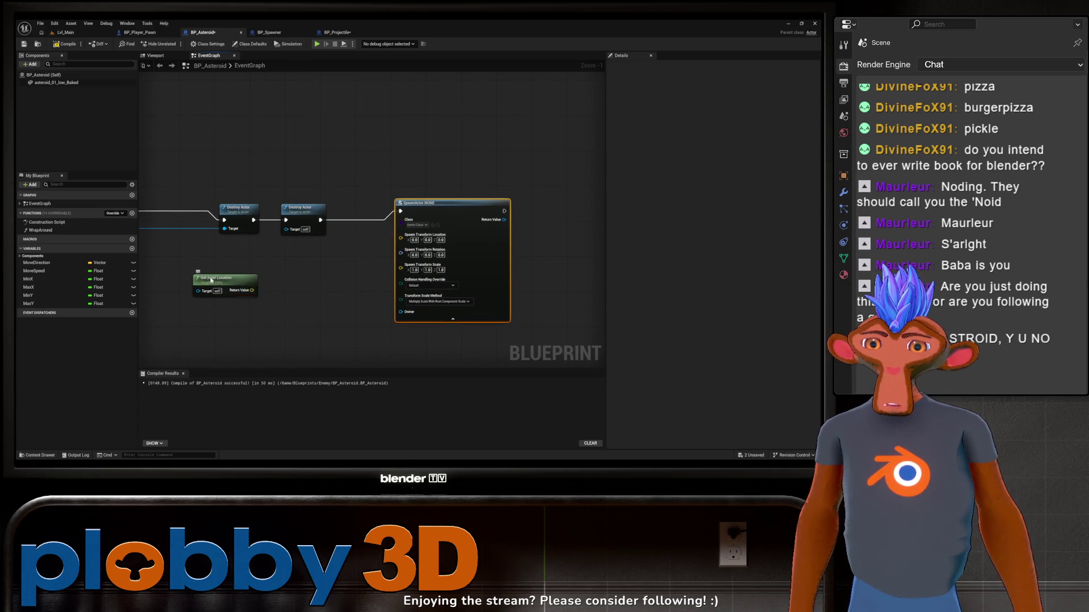
{"action": "mouse_move", "coordinate": [211, 280]}
{"action": "left_mouse_down"}
{"action": "mouse_move", "coordinate": [233, 263]}
{"action": "mouse_move", "coordinate": [265, 266]}
{"action": "mouse_move", "coordinate": [269, 292]}
{"action": "mouse_move", "coordinate": [243, 296]}
{"action": "left_mouse_up"}
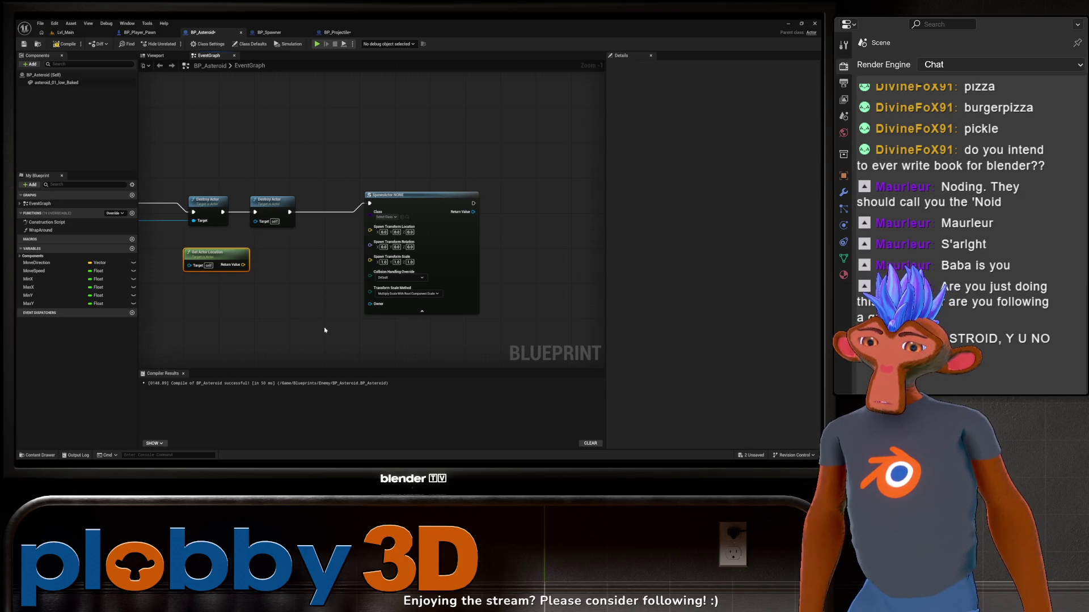
{"action": "mouse_move", "coordinate": [253, 321]}
{"action": "left_mouse_down"}
{"action": "mouse_move", "coordinate": [340, 313]}
{"action": "mouse_move", "coordinate": [268, 312]}
{"action": "left_mouse_up"}
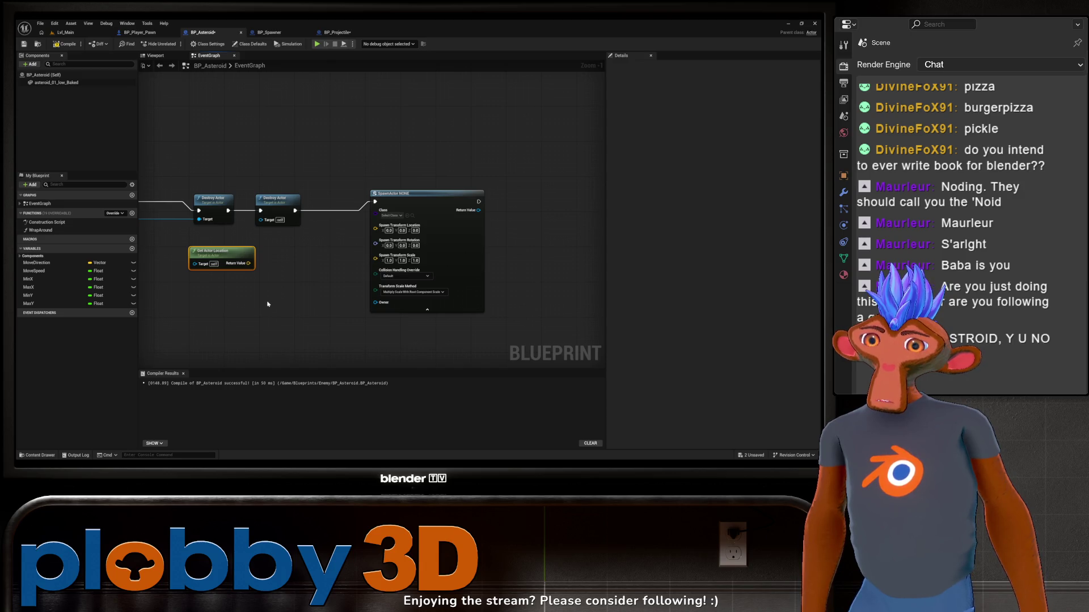
Wire Get Actor Location's Return Value into the Spawn Transform Location pin
{"action": "mouse_move", "coordinate": [248, 263]}
{"action": "left_mouse_down"}
{"action": "mouse_move", "coordinate": [354, 294]}
{"action": "mouse_move", "coordinate": [275, 271]}
{"action": "mouse_move", "coordinate": [374, 233]}
{"action": "left_mouse_up"}
{"action": "scroll", "coordinate": [306, 300], "scroll_direction": "down", "scroll_amount": 2}
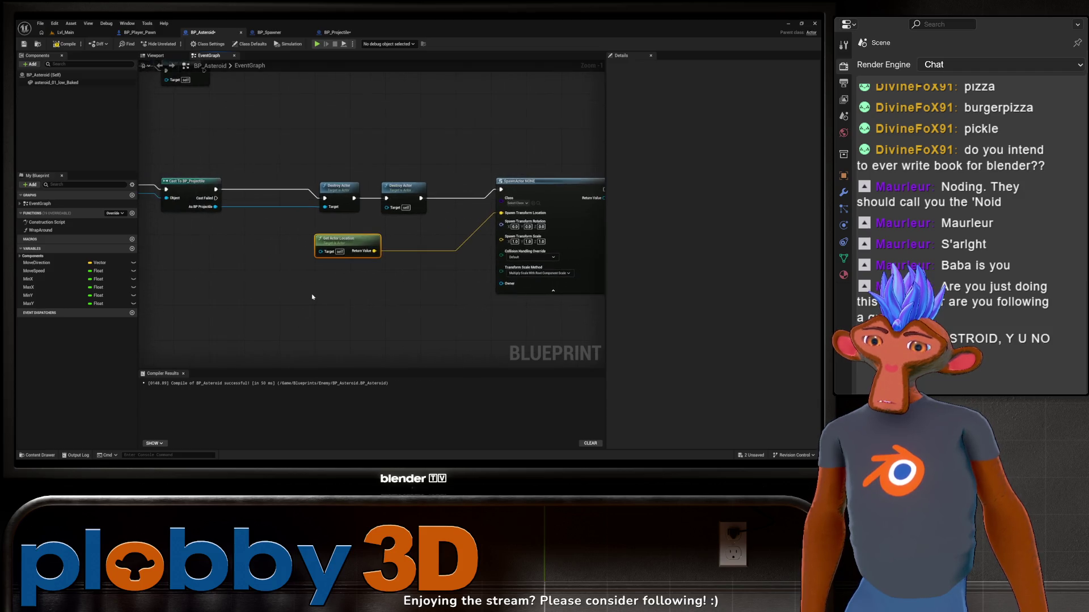
{"action": "scroll", "coordinate": [307, 300], "scroll_direction": "up", "scroll_amount": 3}
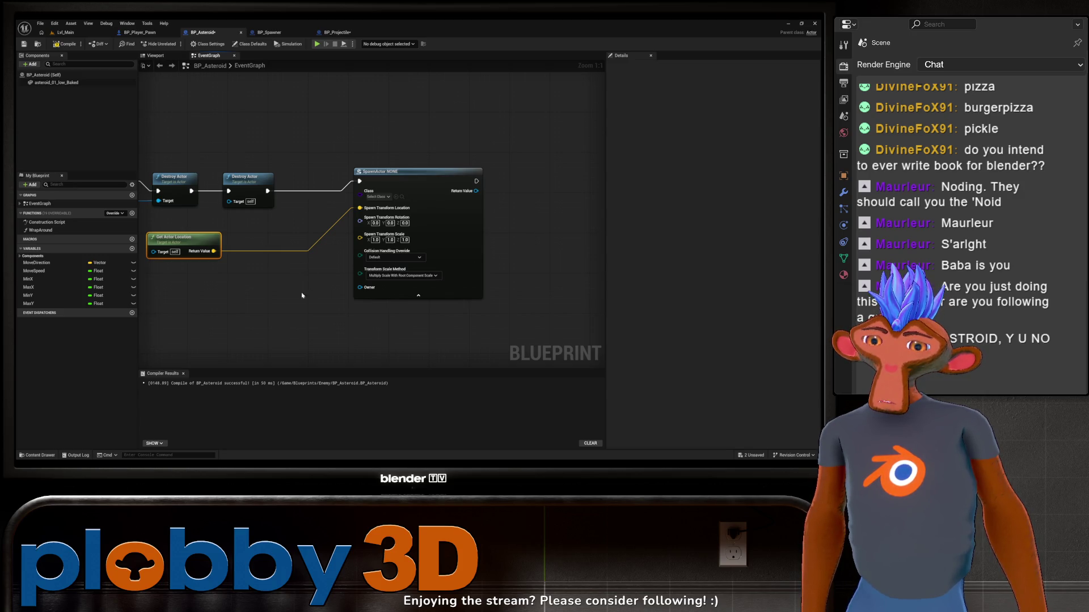
{"action": "left_click_drag", "start_coordinate": [302, 295], "coordinate": [325, 305]}
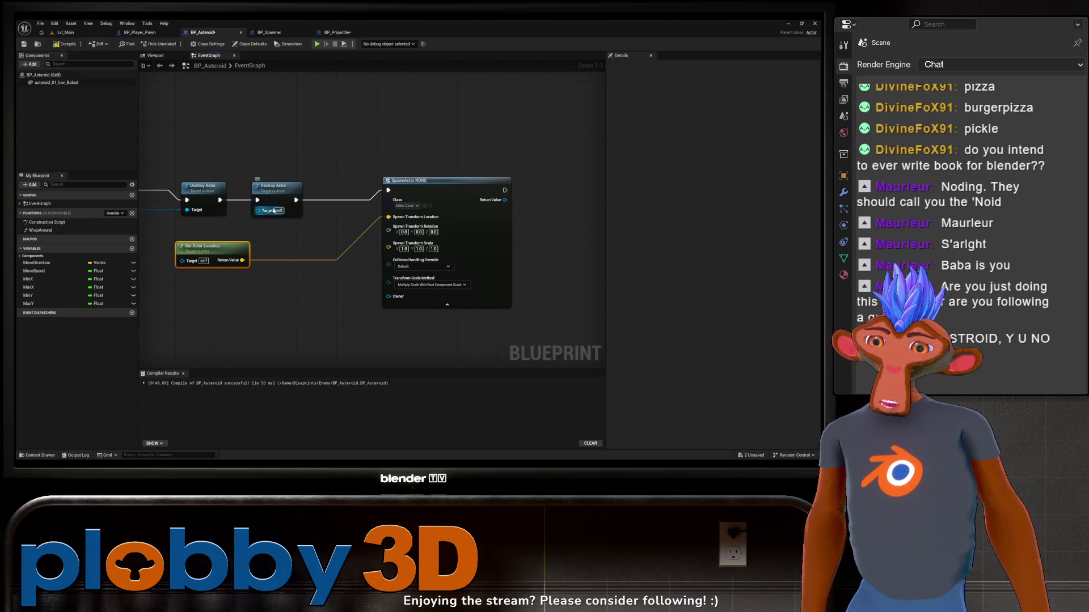
{"action": "left_click_drag", "start_coordinate": [195, 255], "coordinate": [366, 252]}
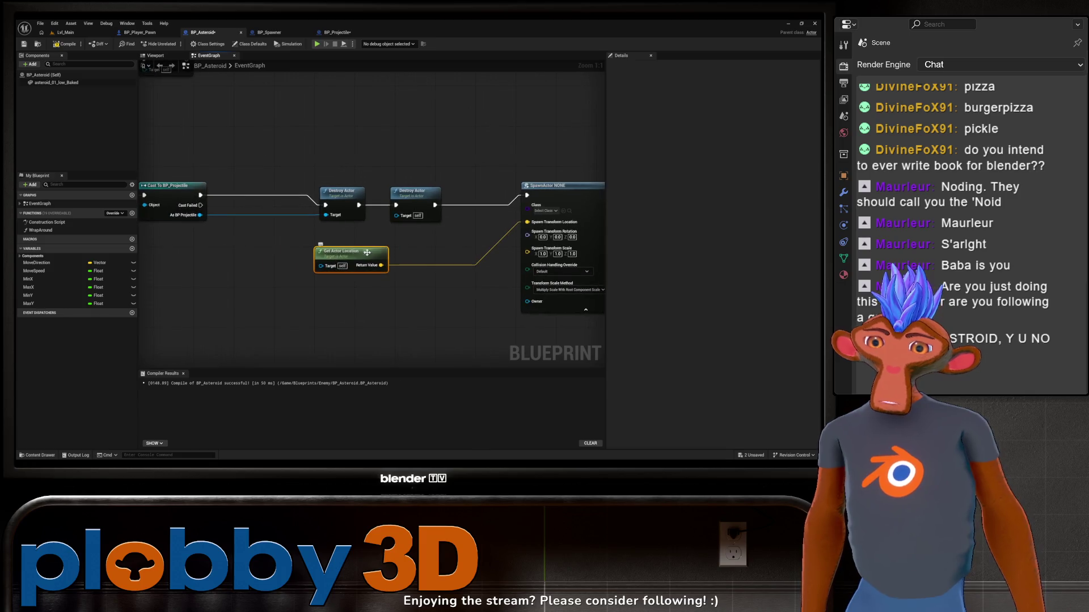
{"action": "left_click_drag", "start_coordinate": [381, 290], "coordinate": [264, 296]}
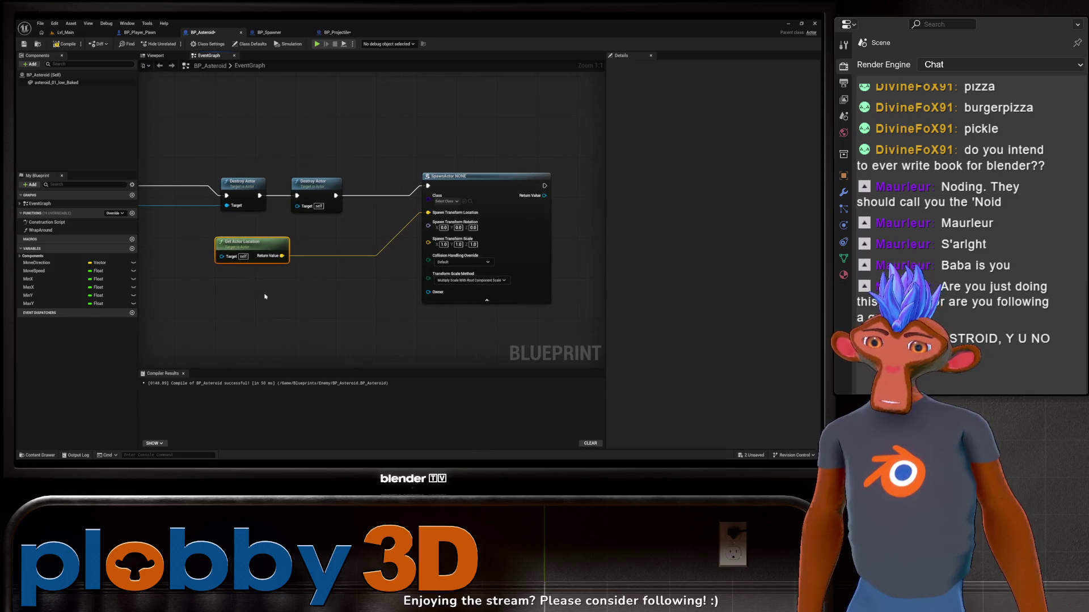
{"action": "left_click_drag", "start_coordinate": [349, 300], "coordinate": [306, 305]}
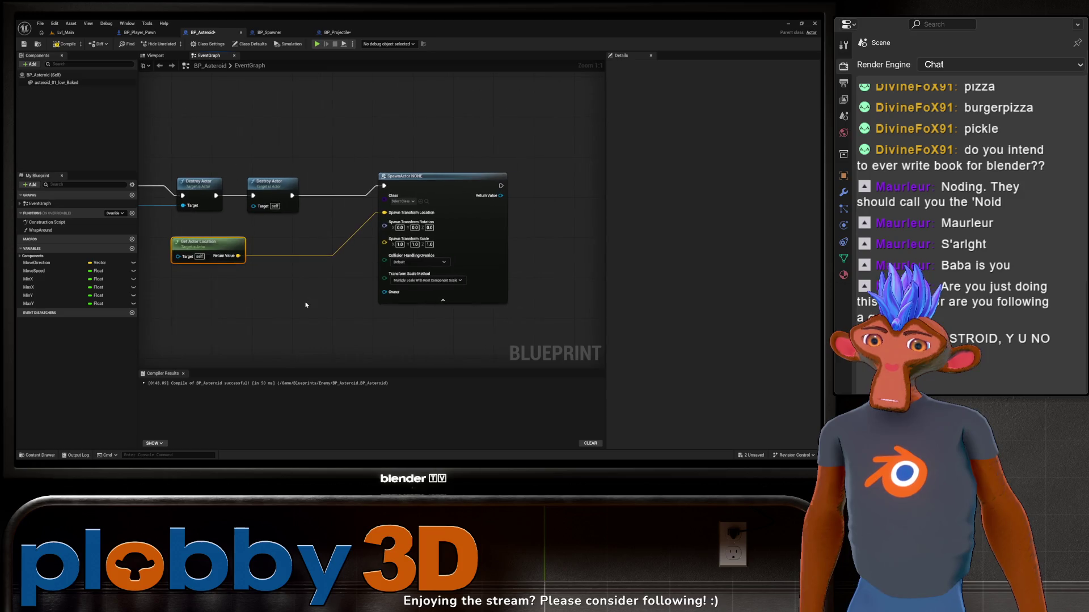
Set Collision Handling Override to Try To Adjust Location, Don't Spawn If Still Colliding
{"action": "left_click", "coordinate": [418, 262]}
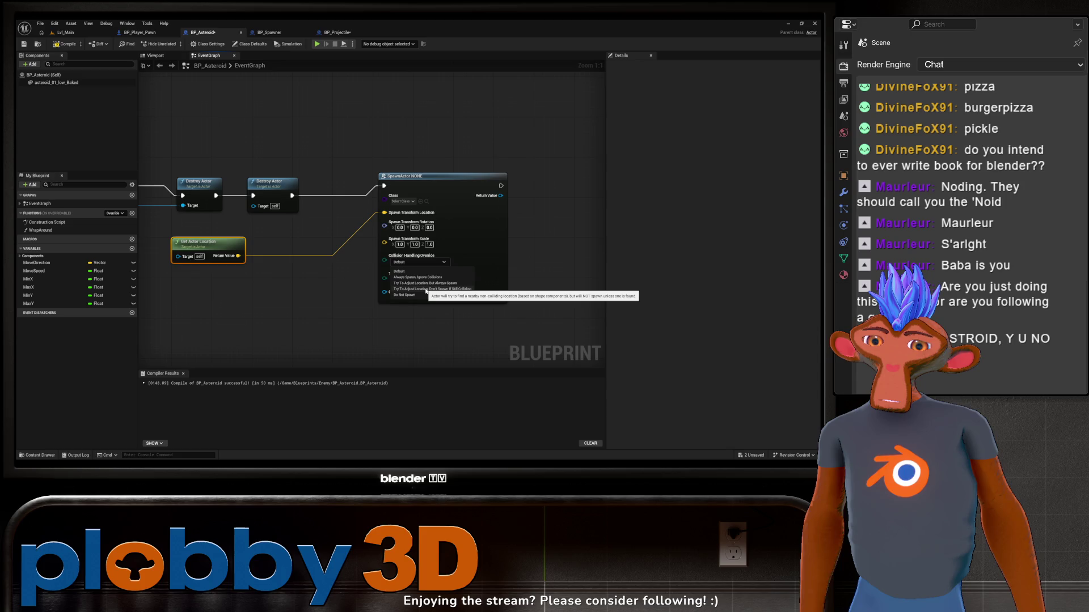
{"action": "left_click", "coordinate": [424, 289]}
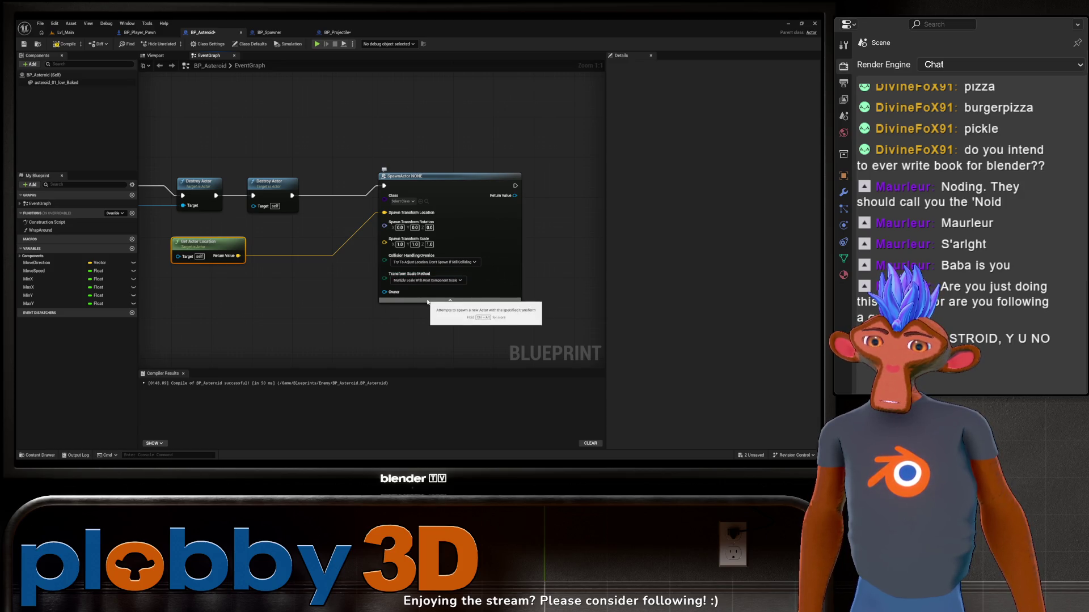
{"action": "mouse_move", "coordinate": [377, 280]}
{"action": "left_mouse_down"}
{"action": "mouse_move", "coordinate": [449, 284]}
{"action": "mouse_move", "coordinate": [320, 272]}
{"action": "left_mouse_up"}
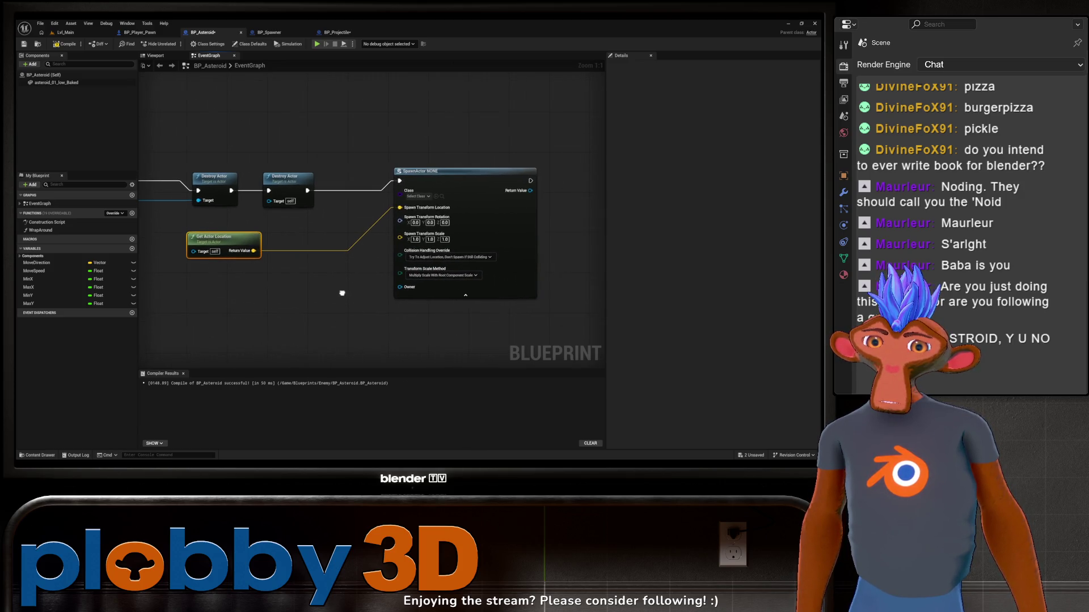
{"action": "left_click", "coordinate": [422, 197]}
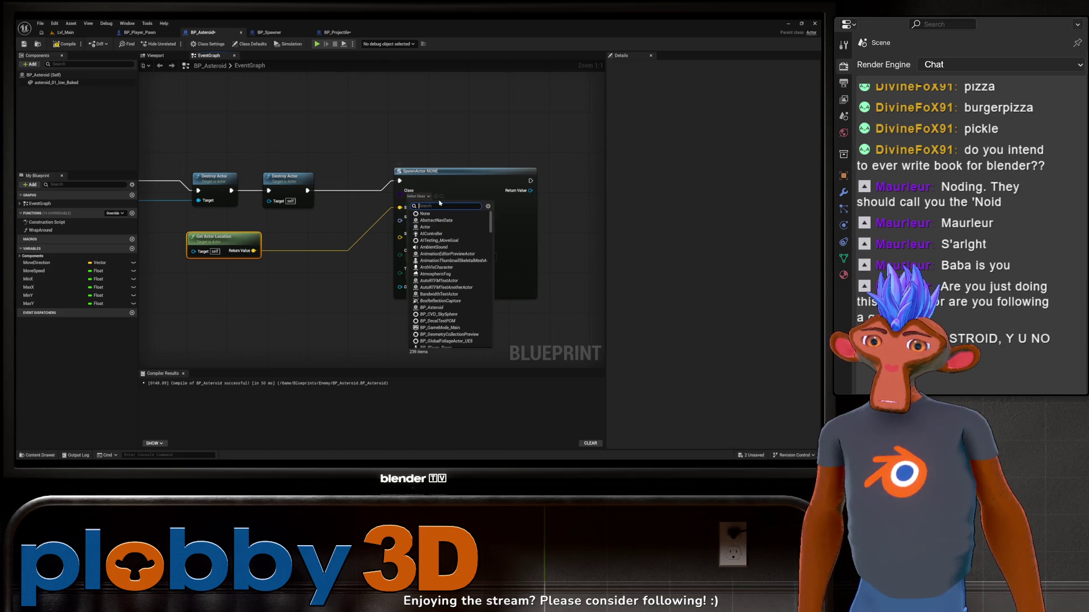
Set the spawn class to BP_Asteroid and remove a stray For Loop with Break node
{"action": "left_click", "coordinate": [434, 308]}
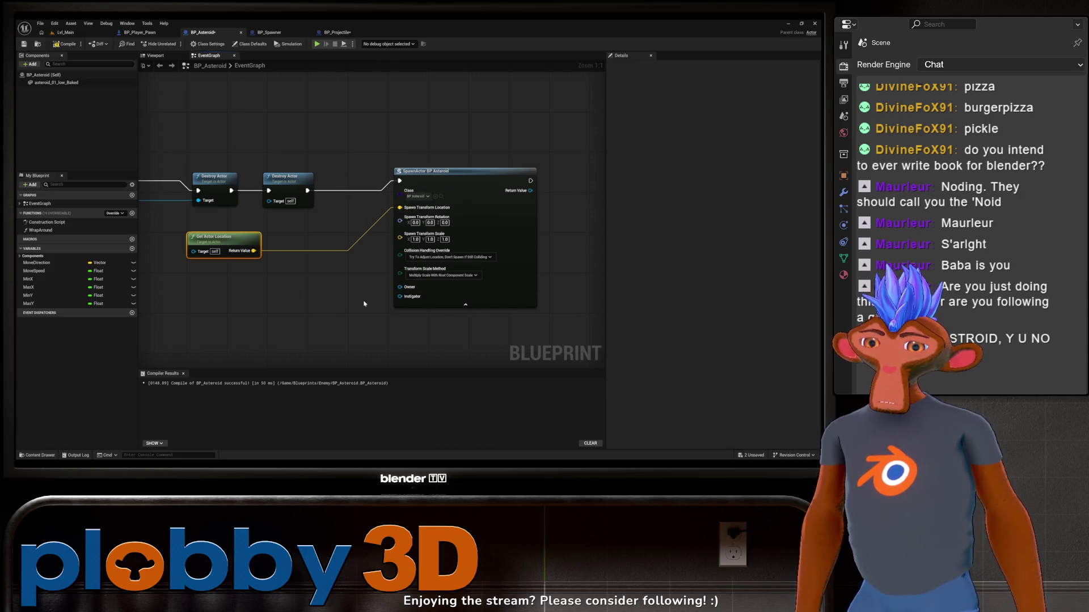
{"action": "left_click_drag", "start_coordinate": [369, 220], "coordinate": [360, 197]}
{"action": "mouse_move", "coordinate": [297, 167]}
{"action": "left_mouse_down"}
{"action": "mouse_move", "coordinate": [360, 116]}
{"action": "mouse_move", "coordinate": [336, 118]}
{"action": "left_mouse_up"}
{"action": "type", "text": "loop"}
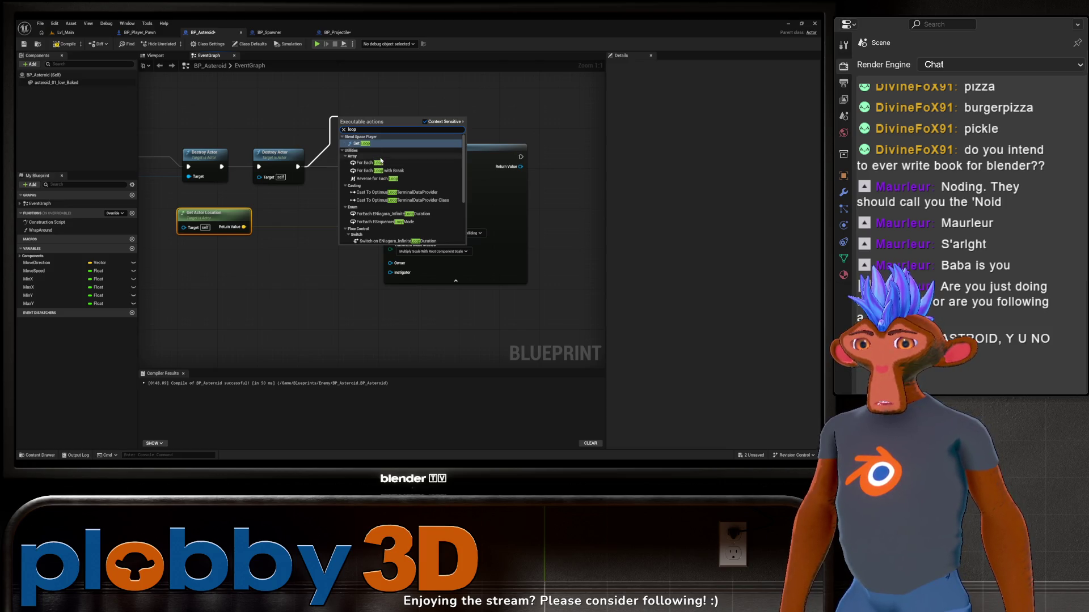
{"action": "scroll", "coordinate": [381, 160], "scroll_direction": "down", "scroll_amount": 4}
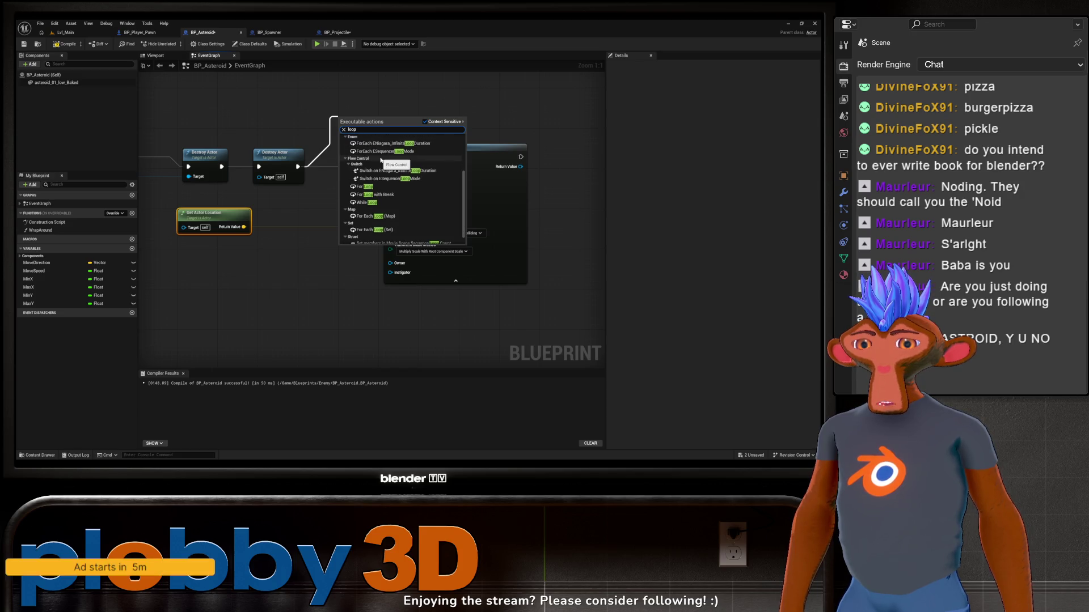
{"action": "key", "text": "Escape"}
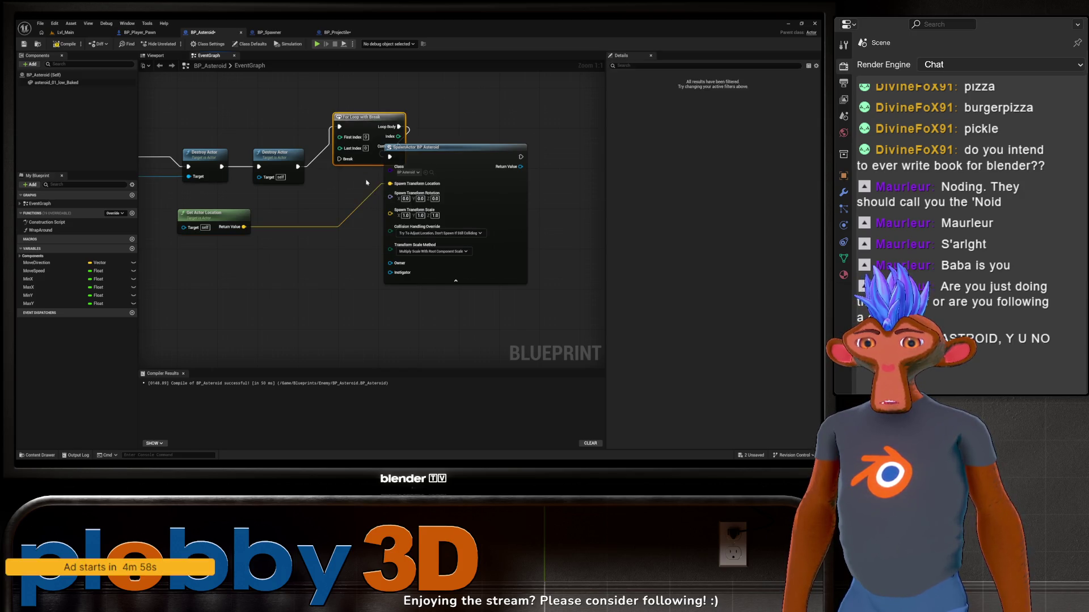
{"action": "left_click_drag", "start_coordinate": [373, 171], "coordinate": [408, 174]}
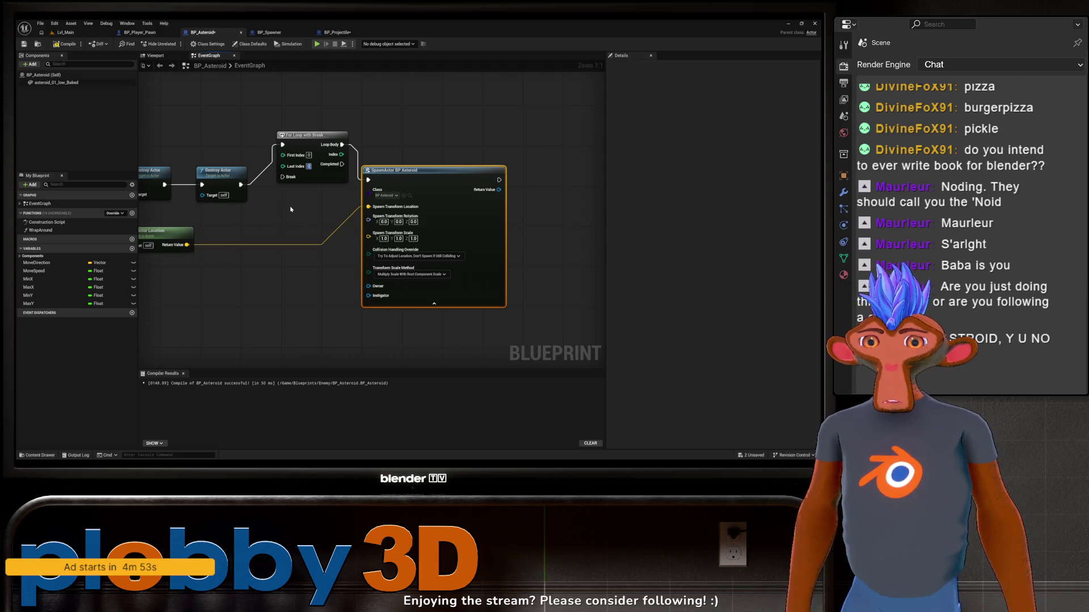
{"action": "left_click", "coordinate": [309, 167]}
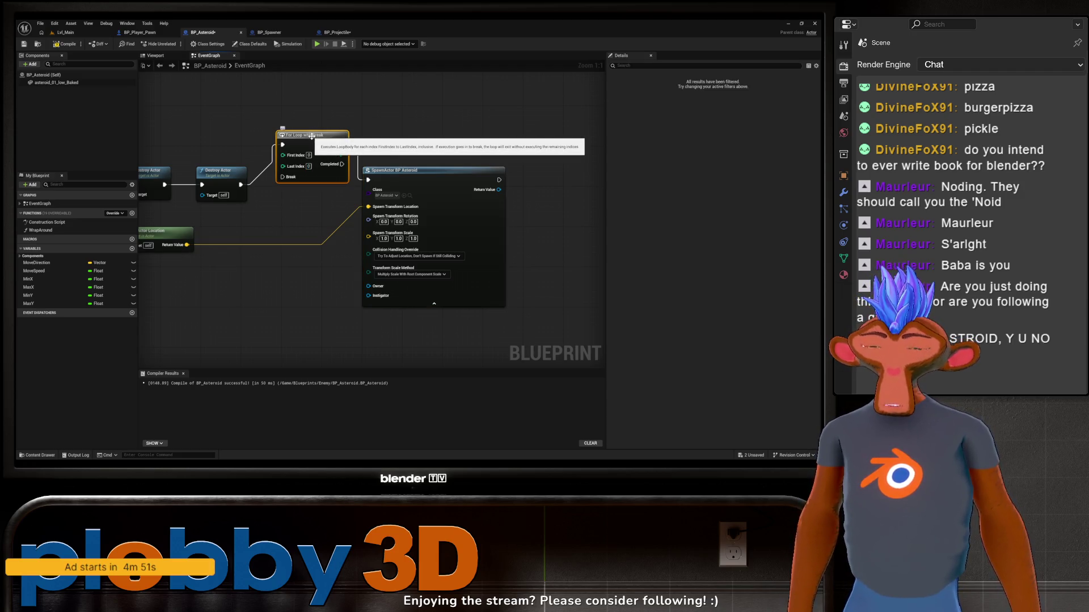
{"action": "key", "text": "Delete"}
Add a For Loop with Last Index 2 after the second Destroy Actor, feeding SpawnActor
{"action": "right_click", "coordinate": [343, 210]}
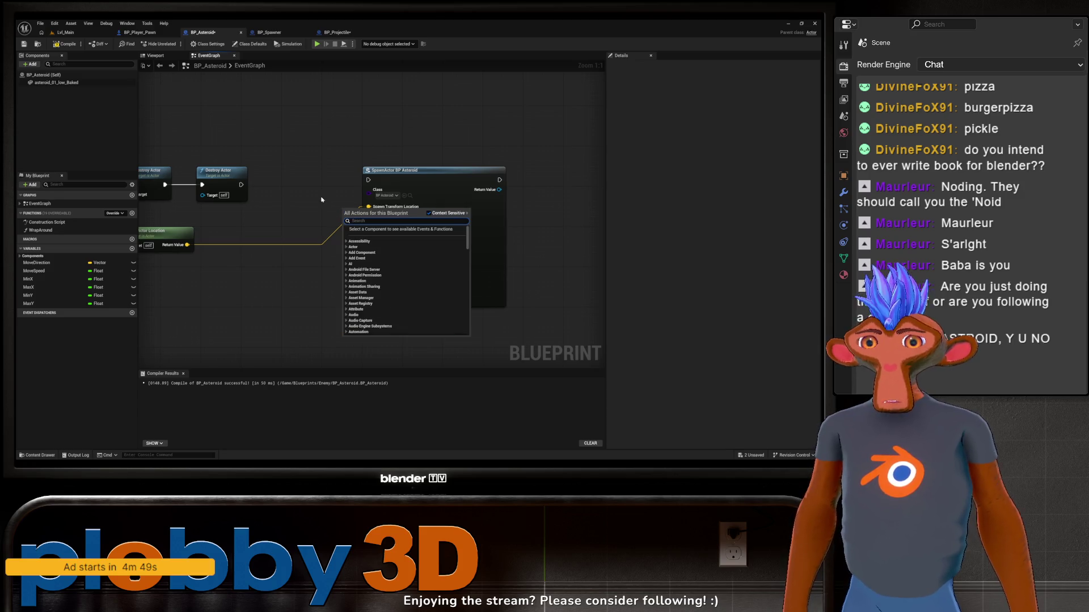
{"action": "type", "text": "for loop"}
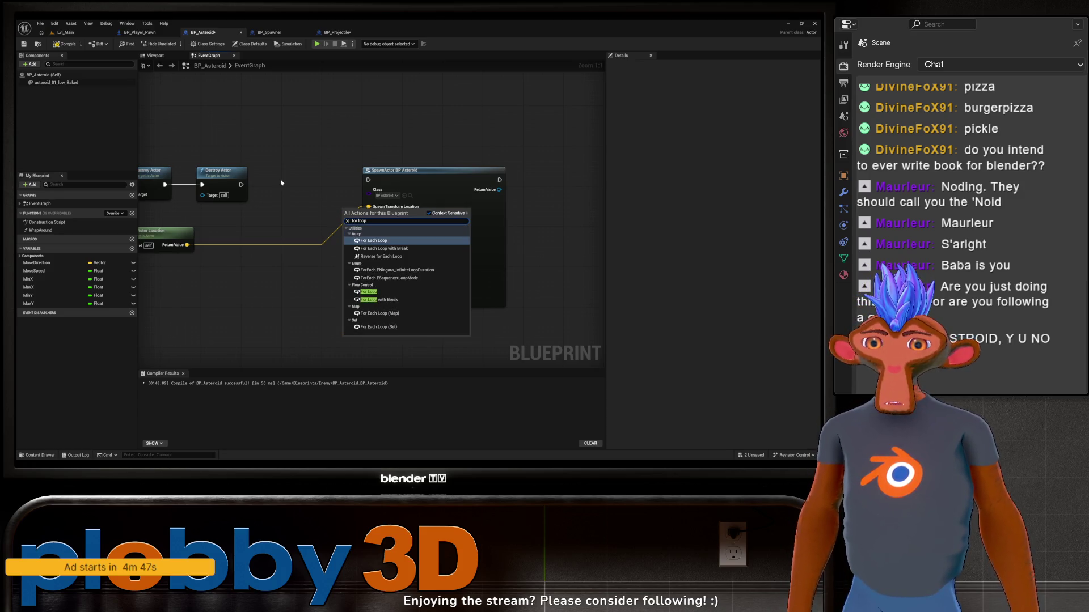
{"action": "left_click", "coordinate": [368, 292]}
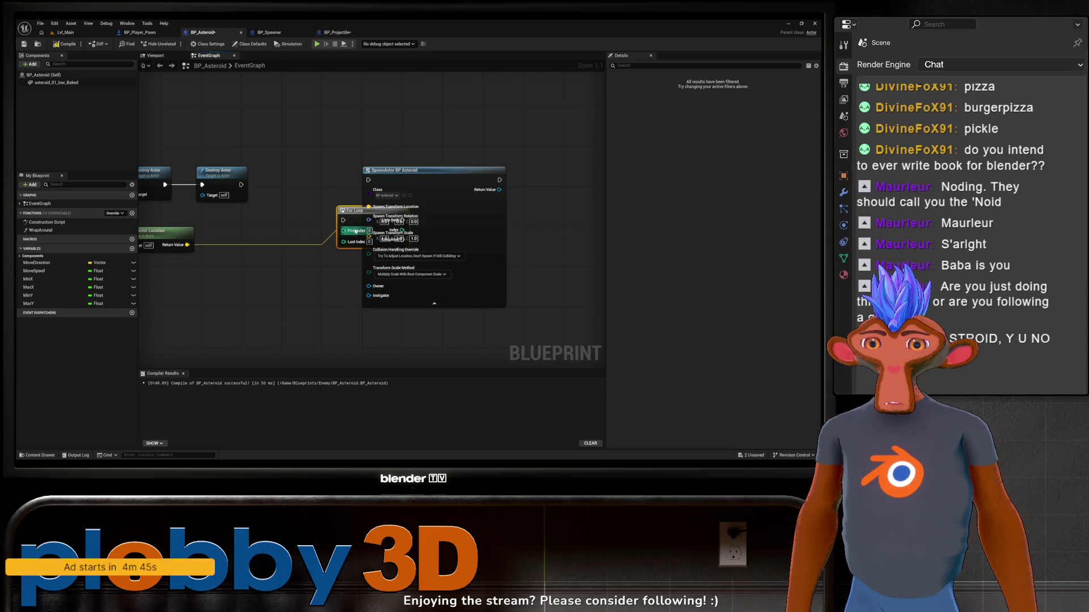
{"action": "mouse_move", "coordinate": [361, 216]}
{"action": "left_mouse_down"}
{"action": "mouse_move", "coordinate": [268, 171]}
{"action": "mouse_move", "coordinate": [295, 176]}
{"action": "left_mouse_up"}
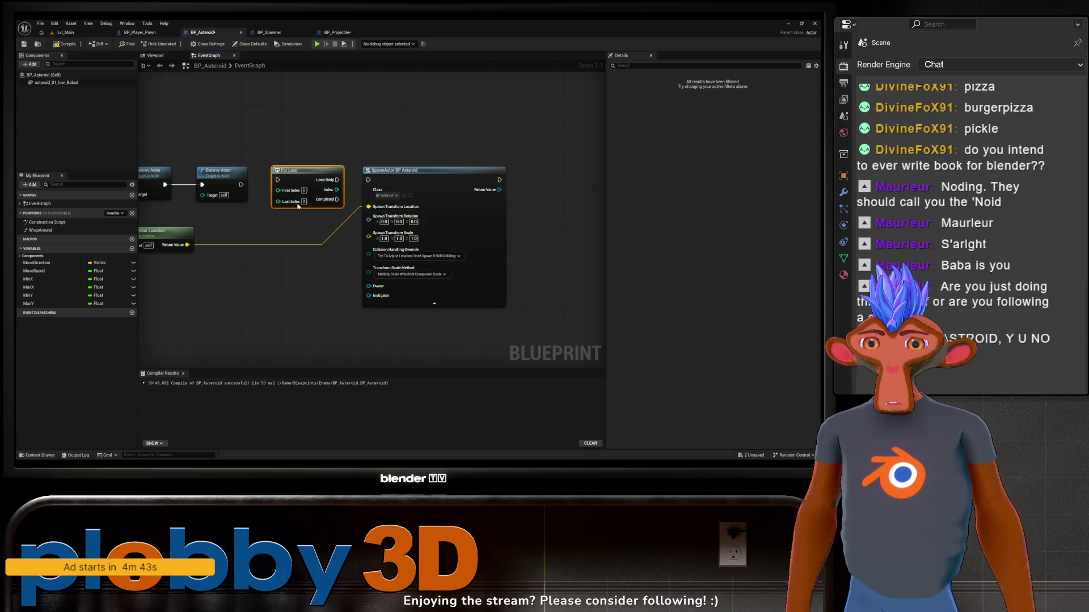
{"action": "type", "text": "2"}
{"action": "left_click", "coordinate": [299, 229]}
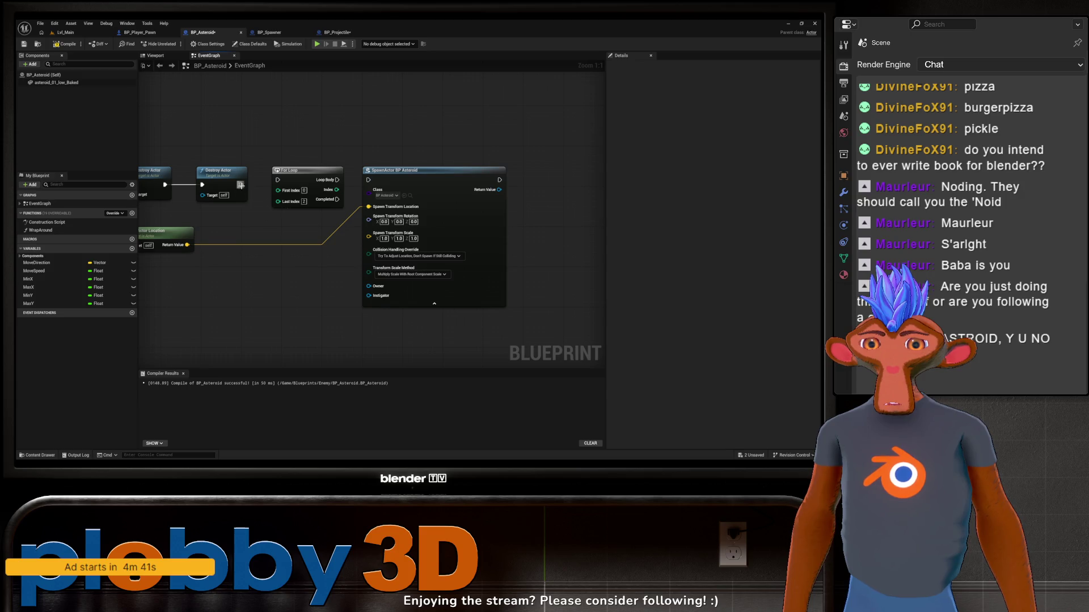
{"action": "mouse_move", "coordinate": [241, 185]}
{"action": "left_mouse_down"}
{"action": "mouse_move", "coordinate": [368, 183]}
{"action": "mouse_move", "coordinate": [338, 180]}
{"action": "left_mouse_up"}
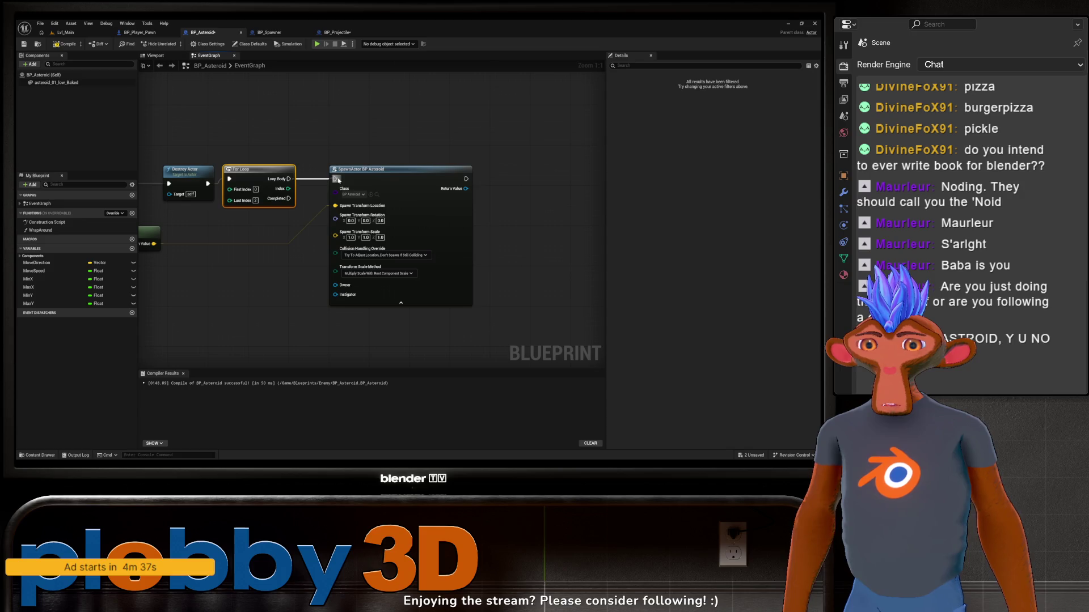
Set the SpawnActor's Spawn Transform Scale values to 1.5
{"action": "scroll", "coordinate": [338, 179], "scroll_direction": "down", "scroll_amount": 3}
{"action": "scroll", "coordinate": [300, 269], "scroll_direction": "up", "scroll_amount": 1}
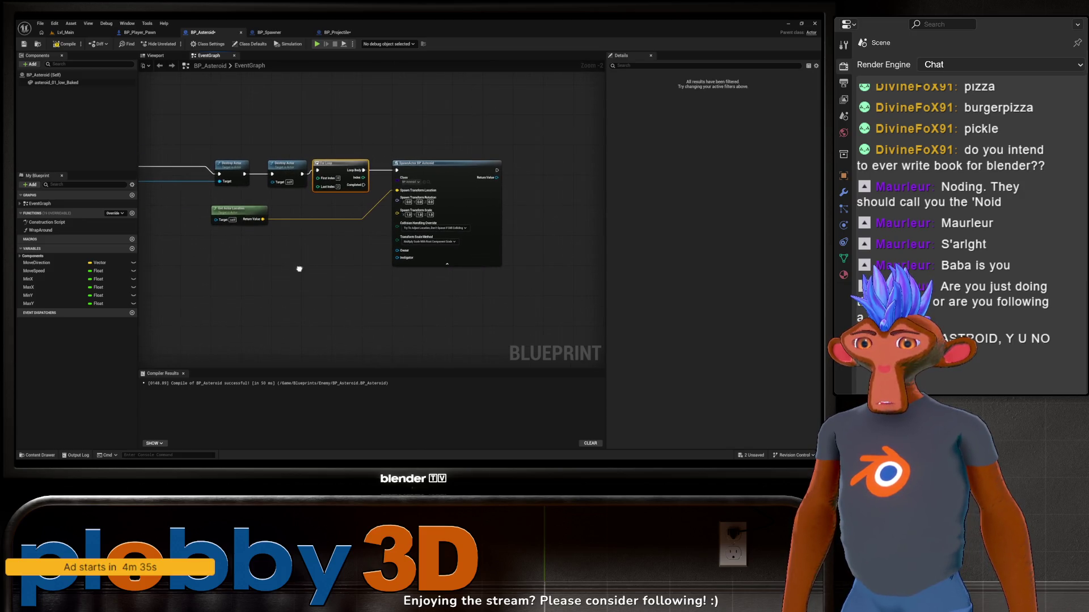
{"action": "scroll", "coordinate": [322, 287], "scroll_direction": "up", "scroll_amount": 2}
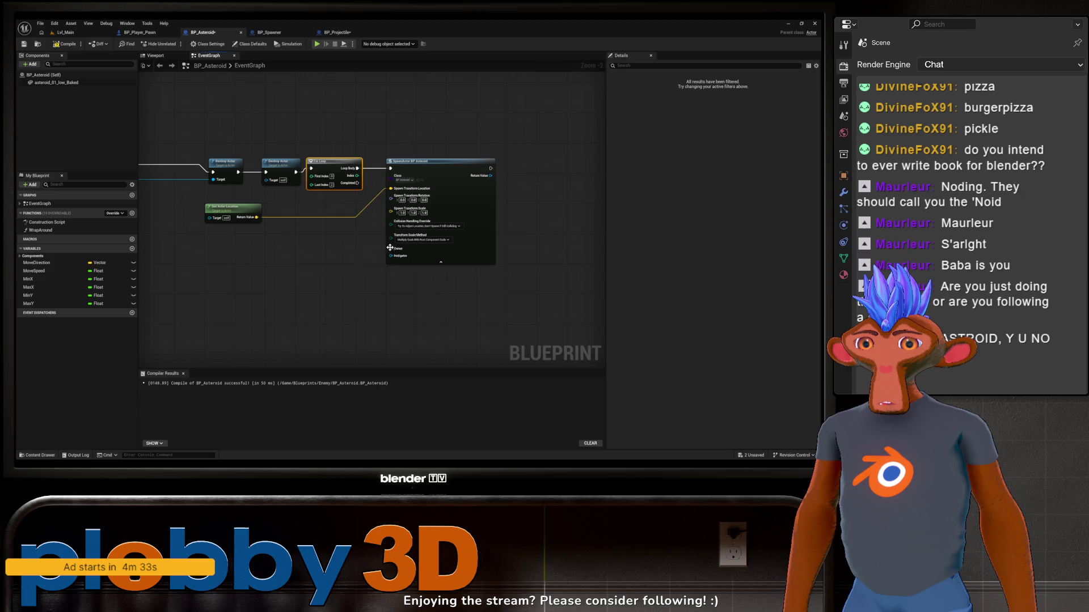
{"action": "left_click", "coordinate": [343, 214]}
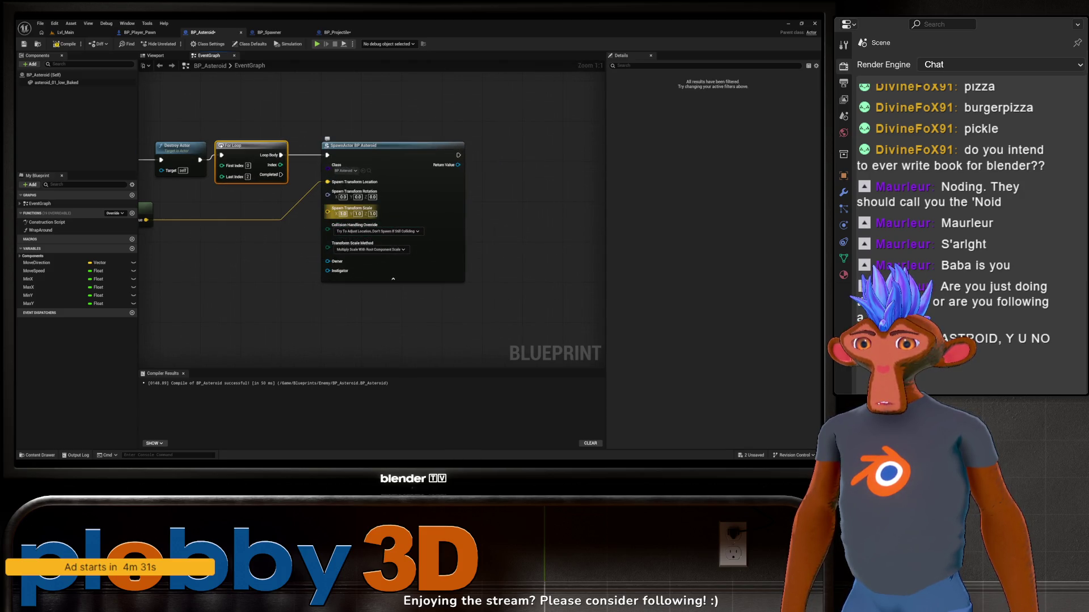
{"action": "type", "text": "1.5"}
{"action": "key", "text": "Return"}
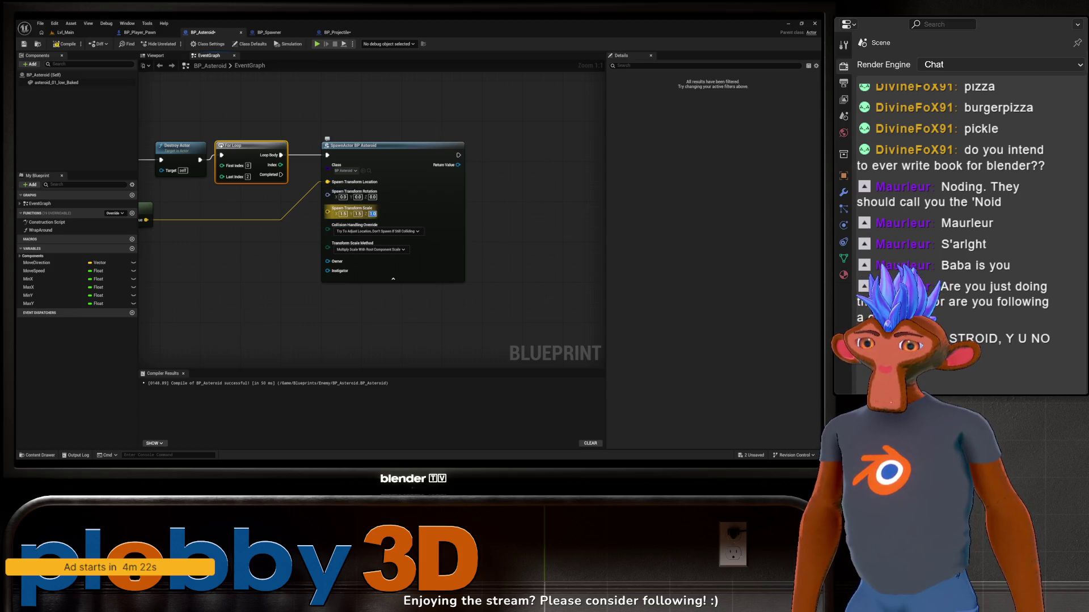
{"action": "type", "text": "1.5"}
{"action": "left_click", "coordinate": [239, 288]}
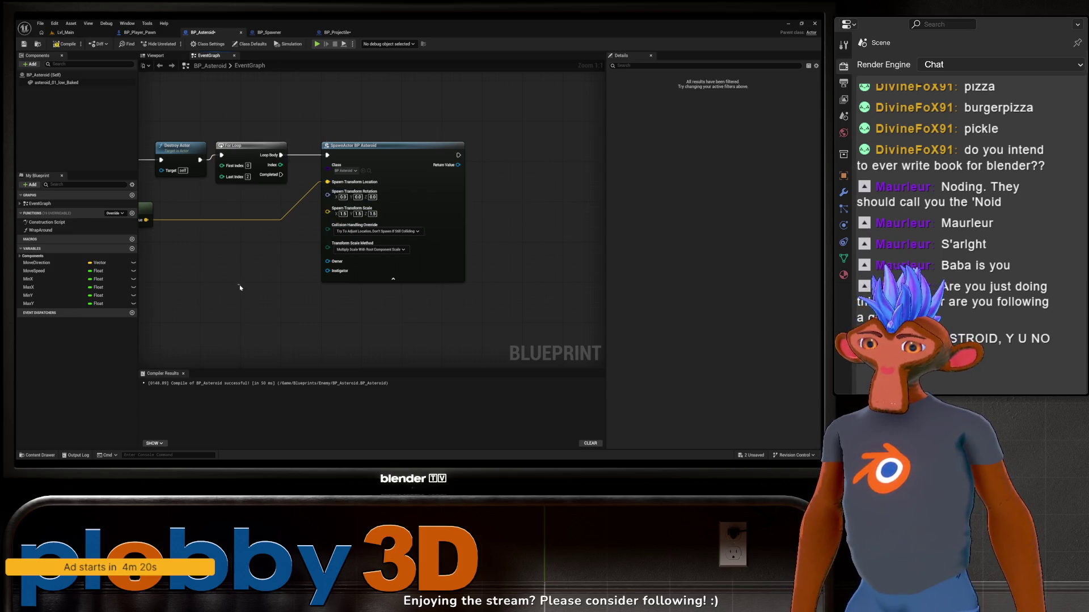
{"action": "scroll", "coordinate": [239, 287], "scroll_direction": "down", "scroll_amount": 4}
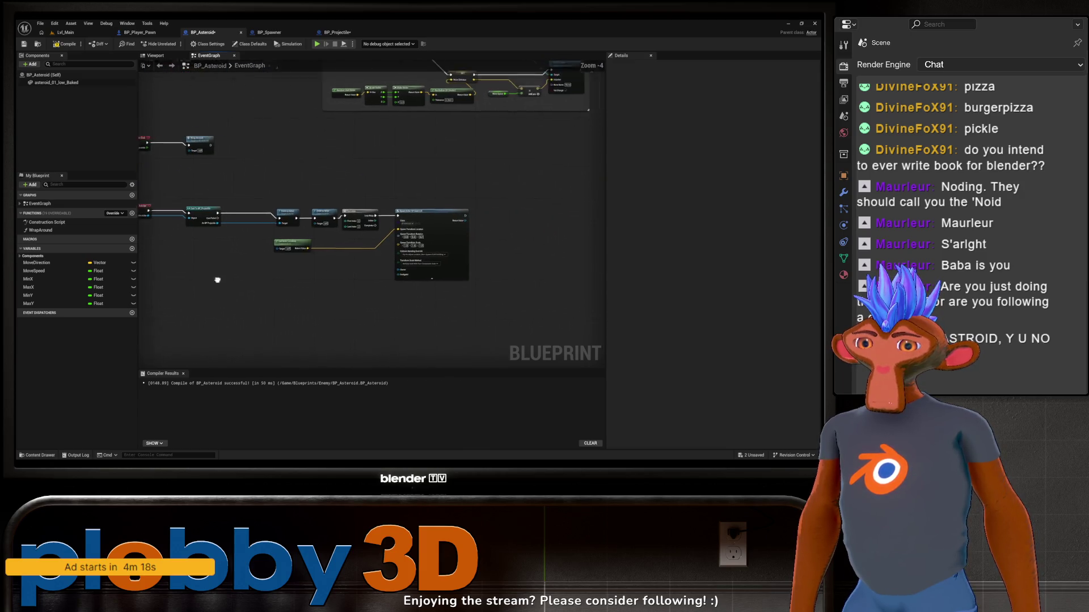
Compile the BP_Asteroid blueprint
{"action": "left_click", "coordinate": [64, 44]}
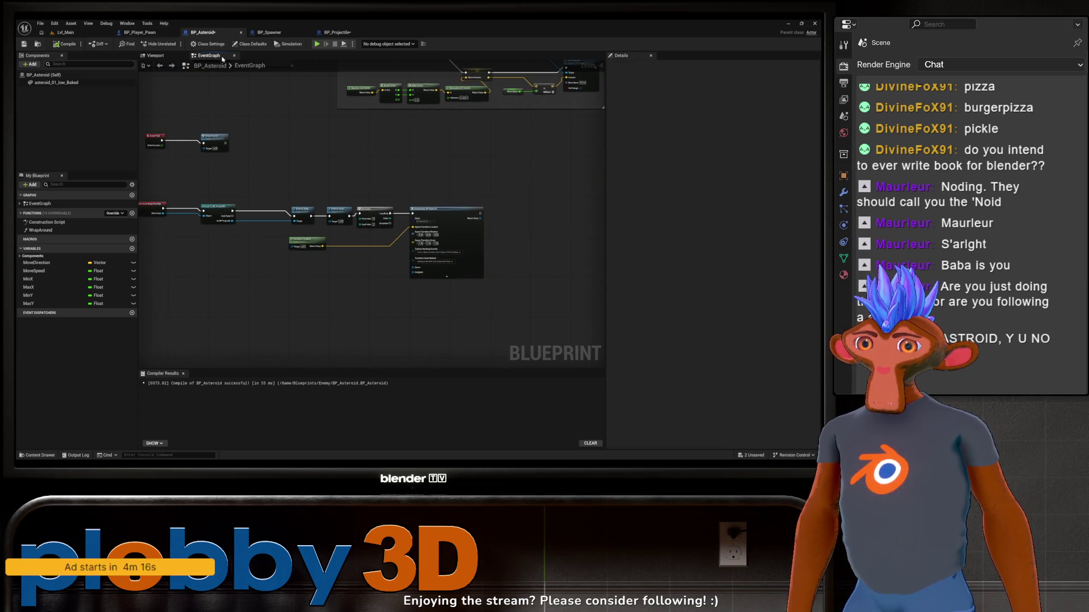
{"action": "left_click_drag", "start_coordinate": [335, 251], "coordinate": [319, 319]}
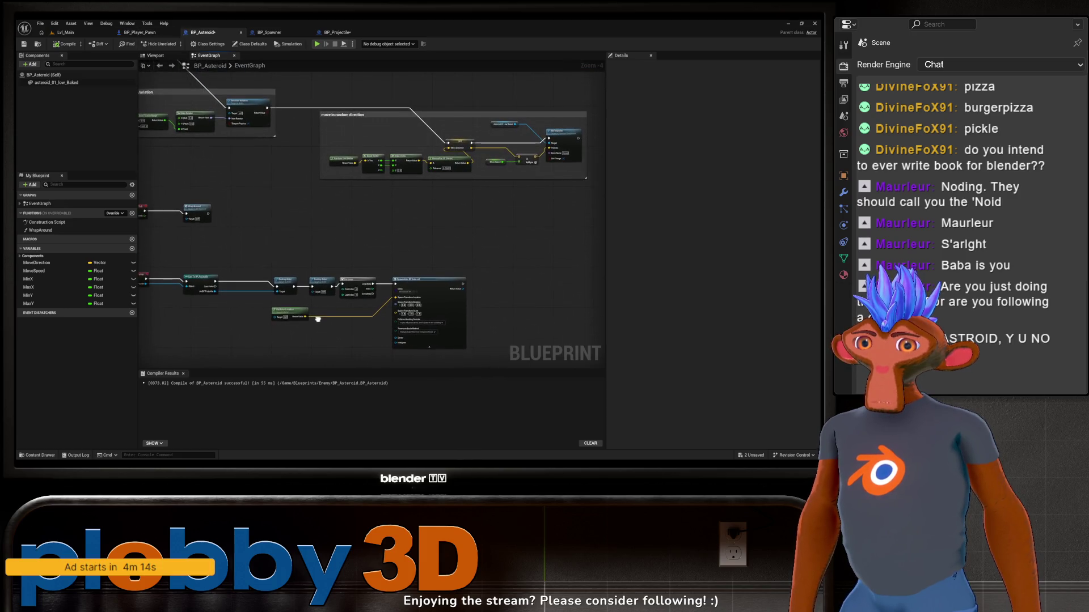
{"action": "left_click_drag", "start_coordinate": [193, 74], "coordinate": [147, 65]}
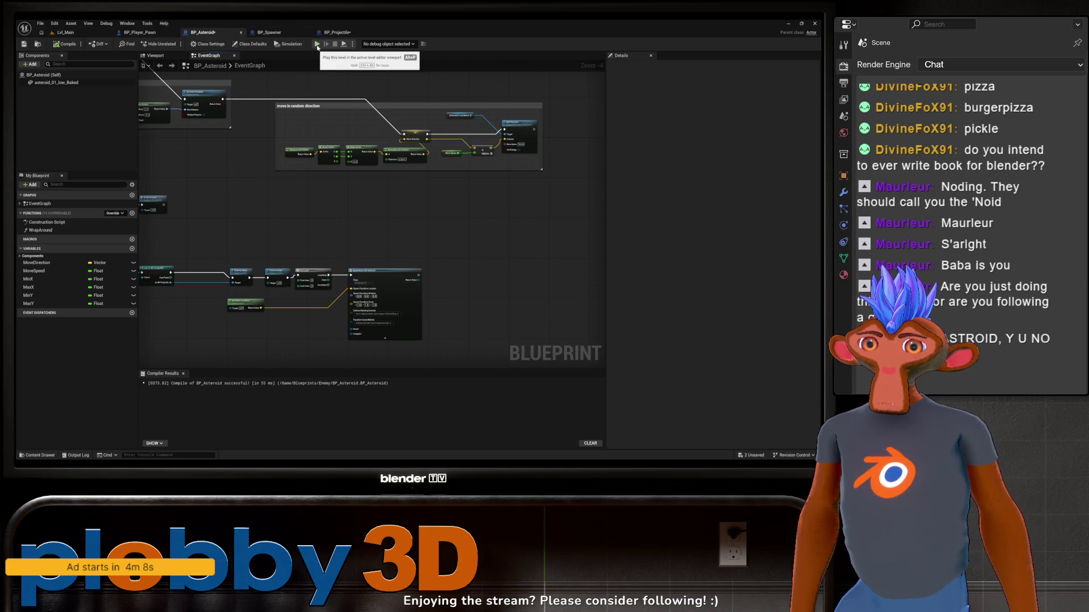
Play-test the game, shooting an asteroid so it splits apart, then stop with Esc
{"action": "left_click", "coordinate": [318, 46]}
{"action": "left_click", "coordinate": [341, 116]}
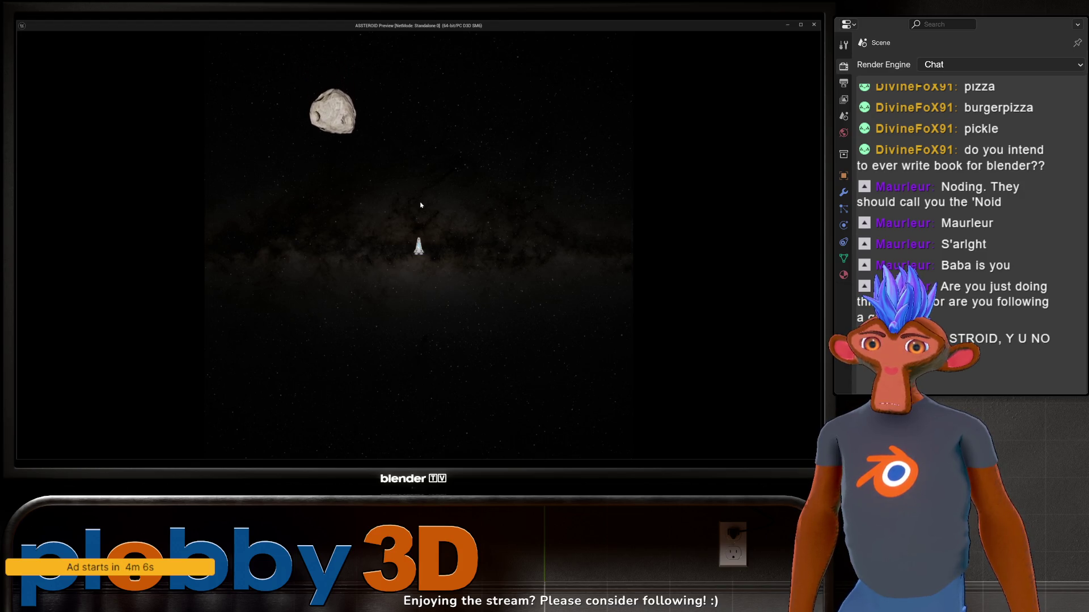
{"action": "key", "text": "a"}
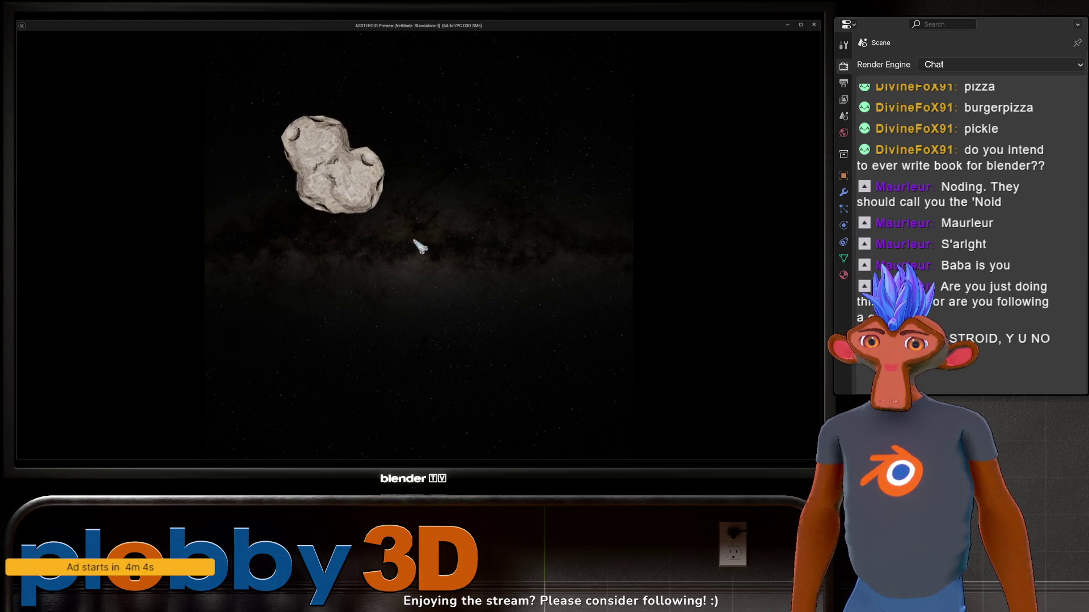
{"action": "key", "text": "d"}
{"action": "key", "text": "w"}
{"action": "key", "text": "d"}
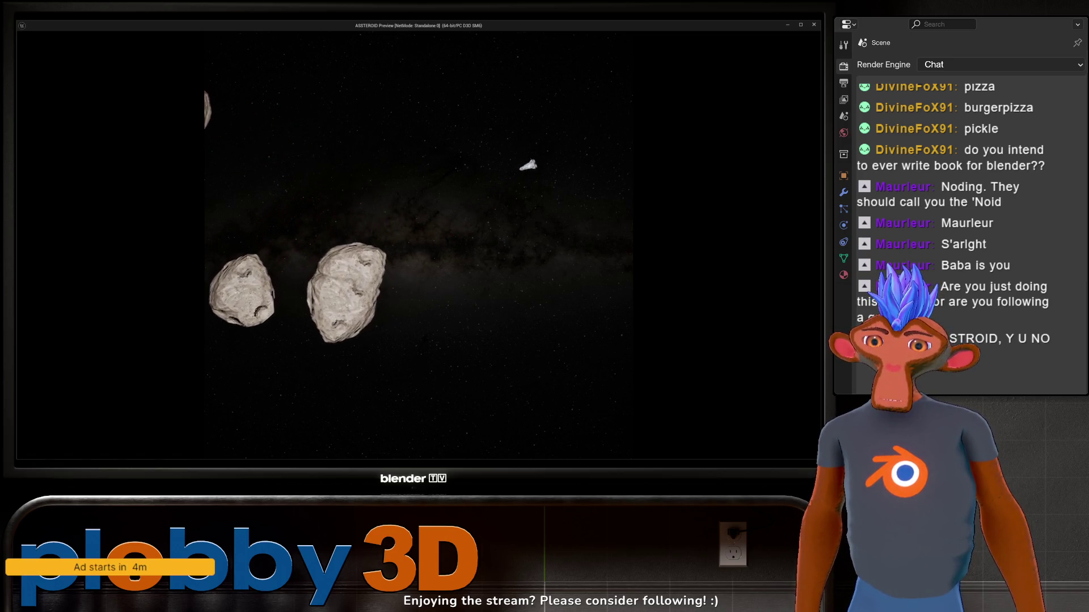
{"action": "key", "text": "a"}
{"action": "key", "text": "Escape"}
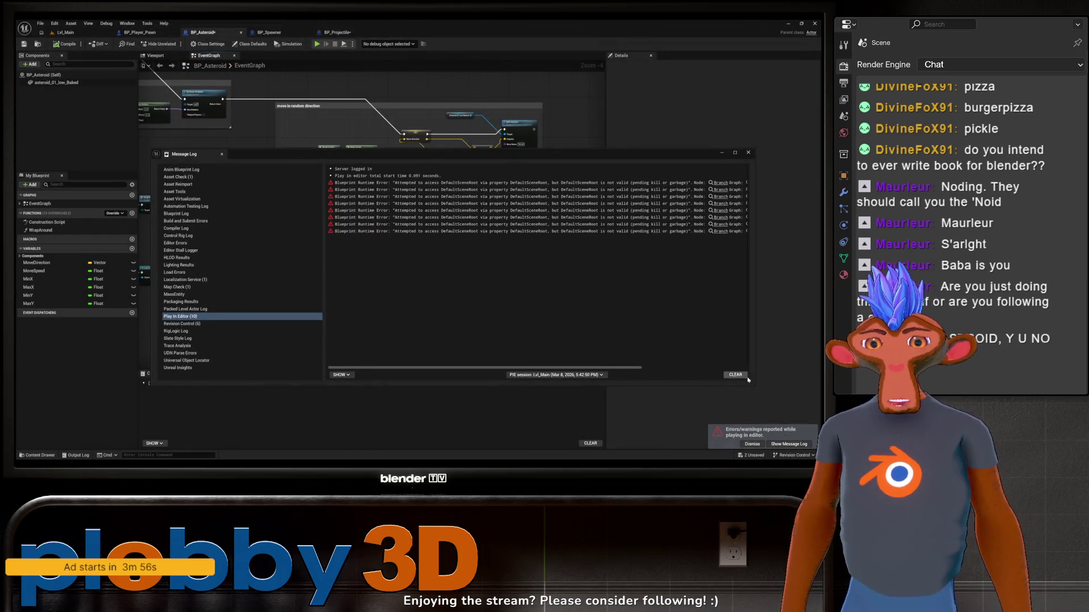
Close the Message Log, then clear the Output Log and close its drawer
{"action": "left_click", "coordinate": [748, 152]}
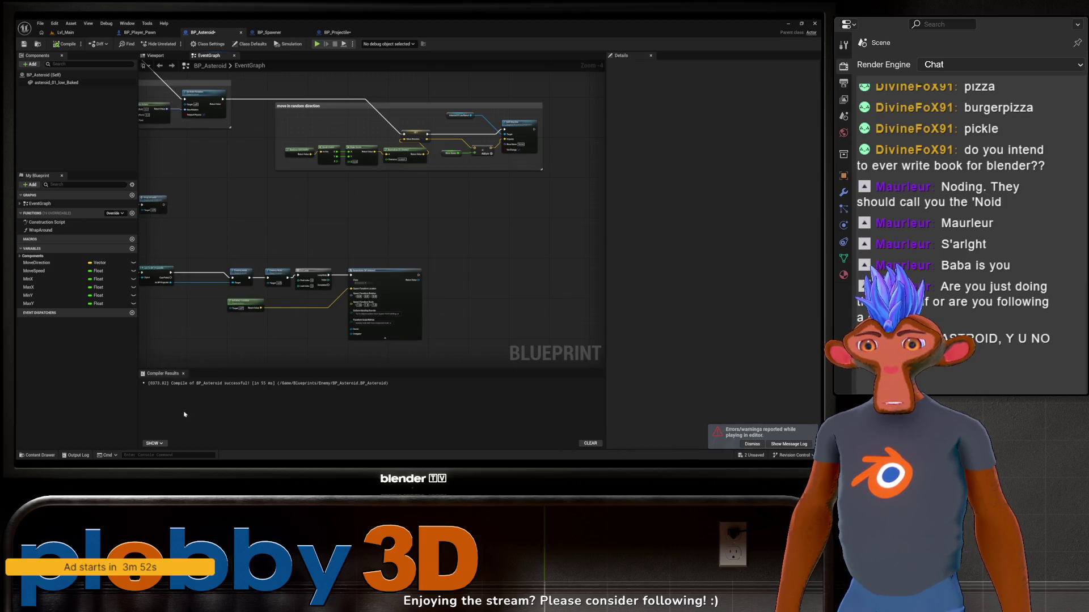
{"action": "left_click", "coordinate": [76, 455]}
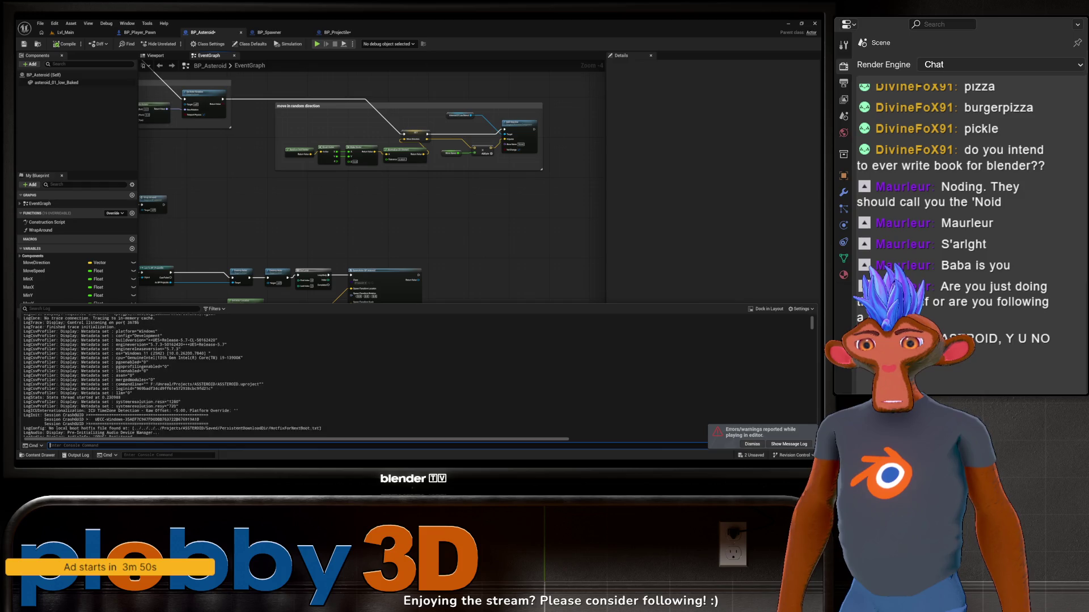
{"action": "left_click_drag", "start_coordinate": [812, 323], "coordinate": [812, 434]}
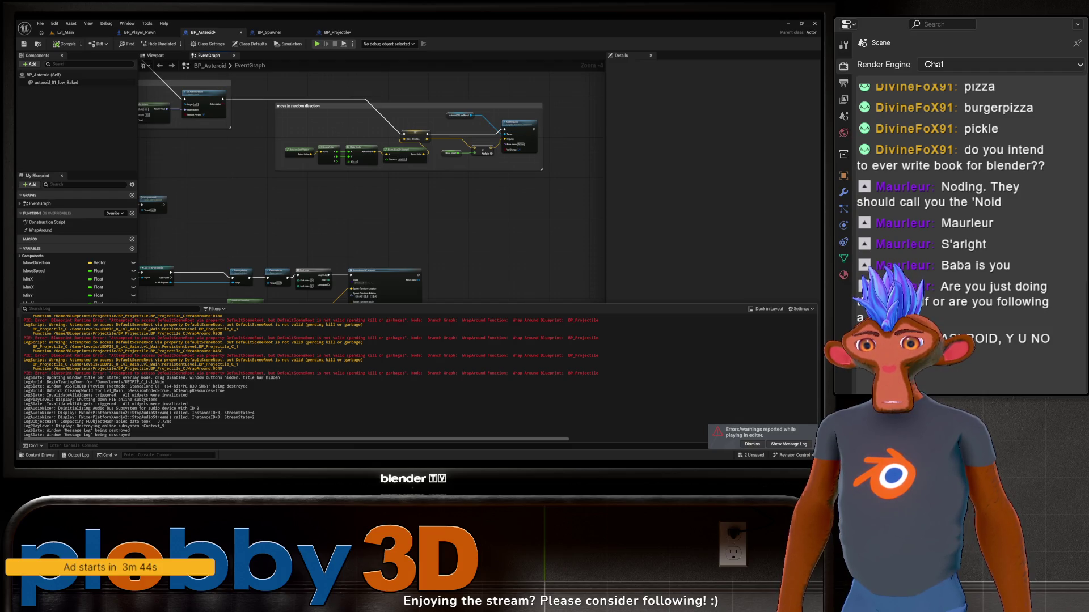
{"action": "right_click", "coordinate": [374, 368]}
{"action": "left_click", "coordinate": [377, 372]}
{"action": "left_click", "coordinate": [465, 248]}
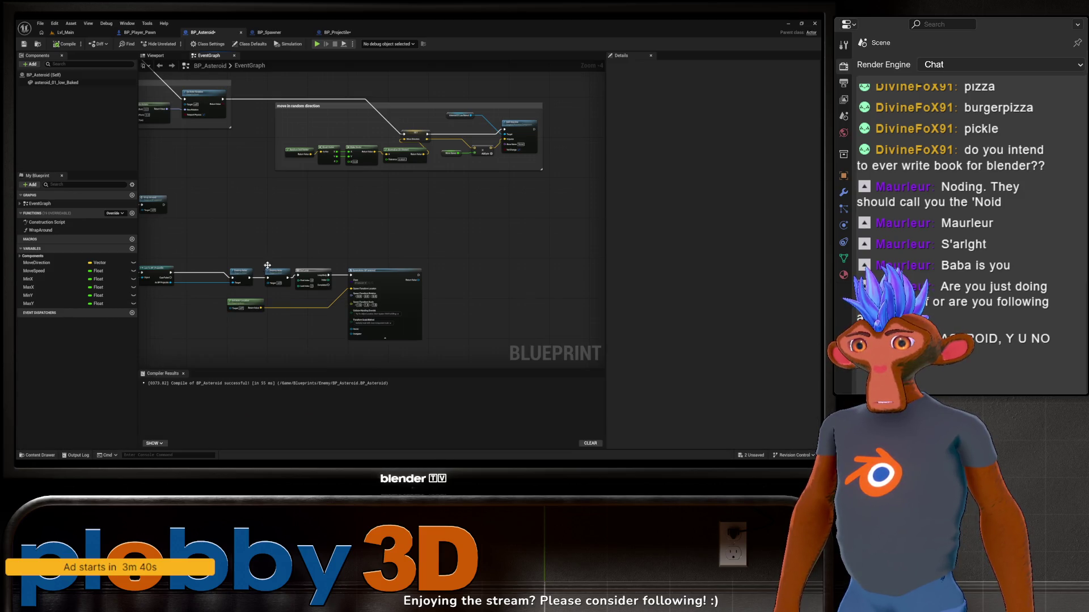
{"action": "key", "text": "Home"}
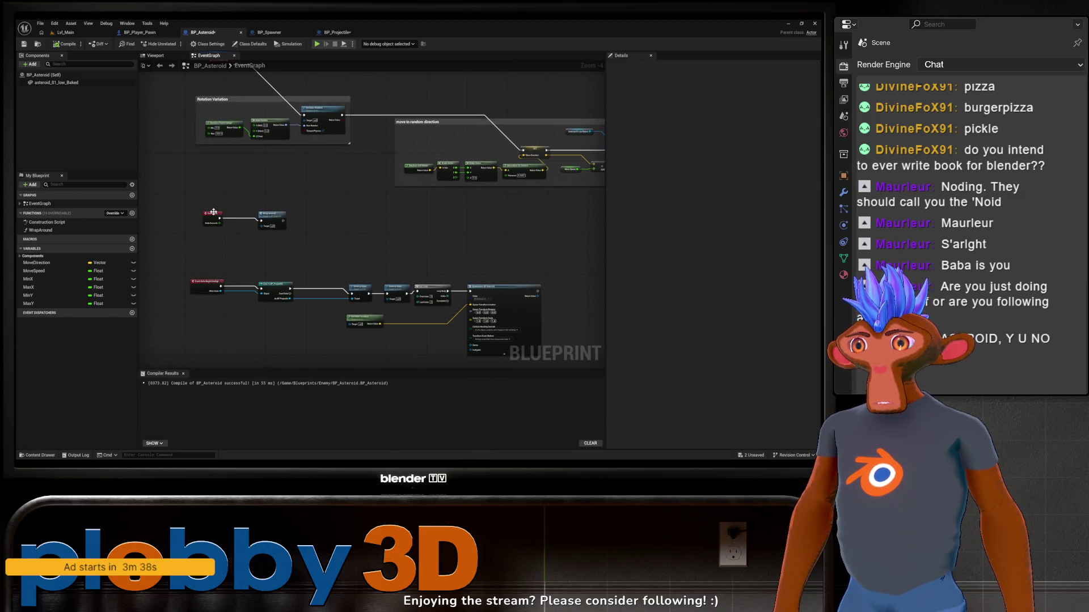
Show BP_Asteroid's class defaults and close the Add component list unused
{"action": "left_click_drag", "start_coordinate": [213, 212], "coordinate": [287, 239]}
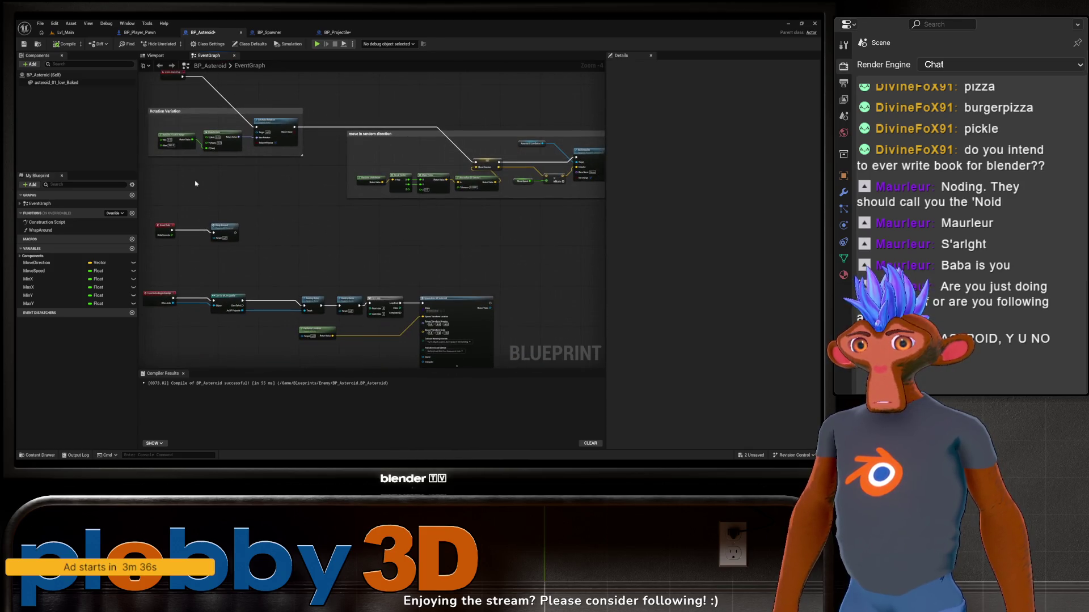
{"action": "left_click", "coordinate": [51, 75]}
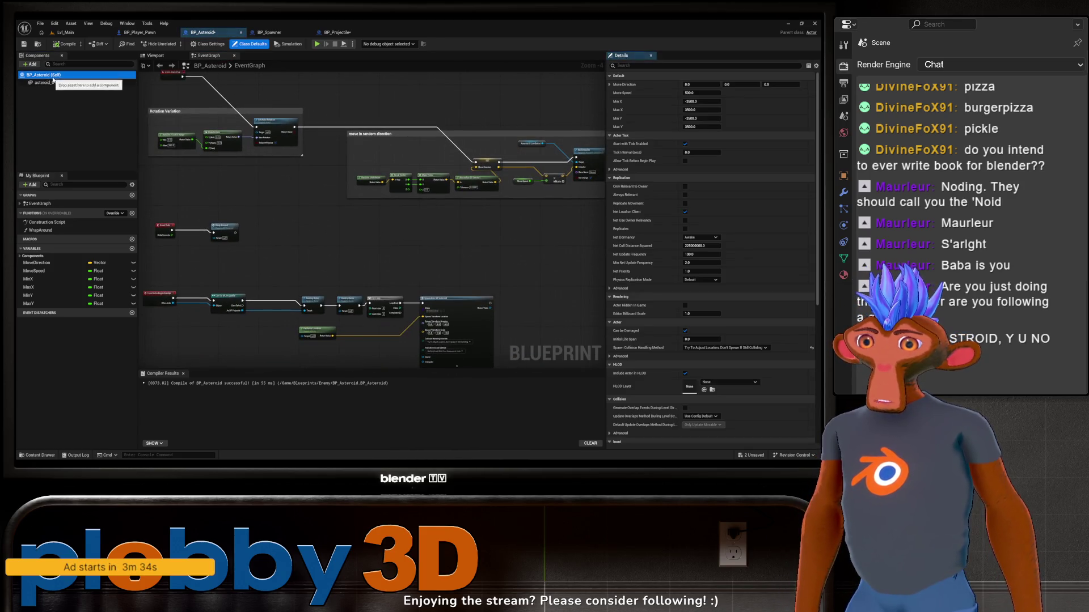
{"action": "left_click", "coordinate": [42, 95]}
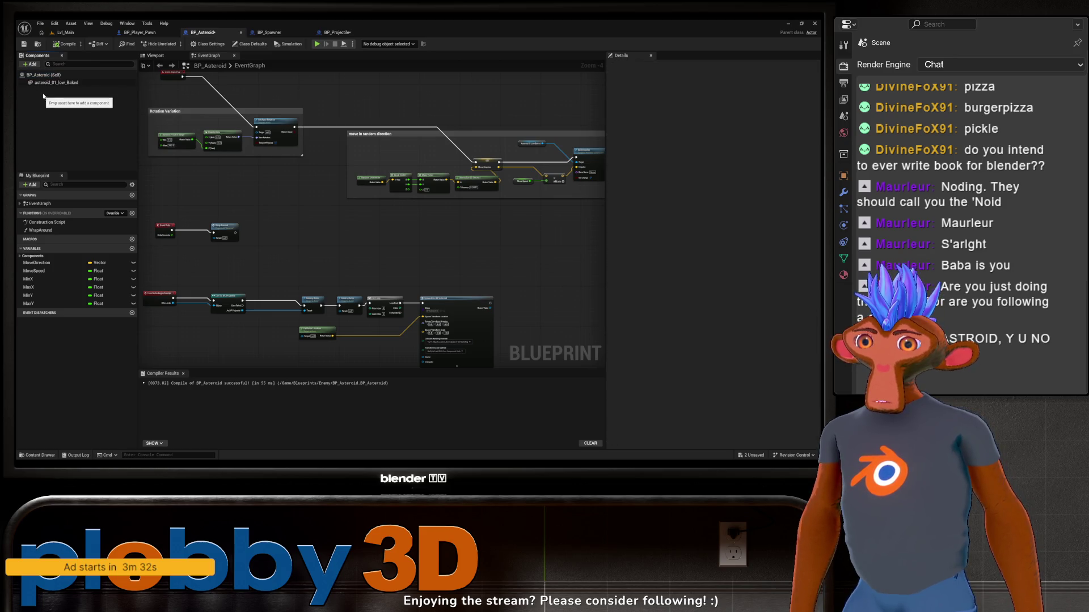
{"action": "left_click", "coordinate": [30, 65]}
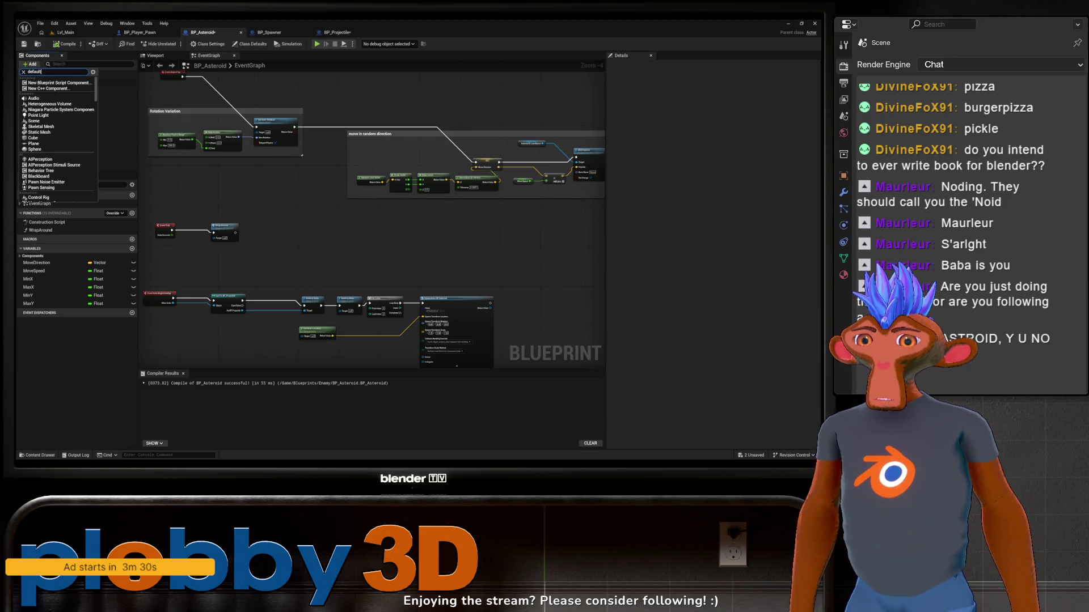
{"action": "key", "text": "Escape"}
{"action": "left_click", "coordinate": [82, 128]}
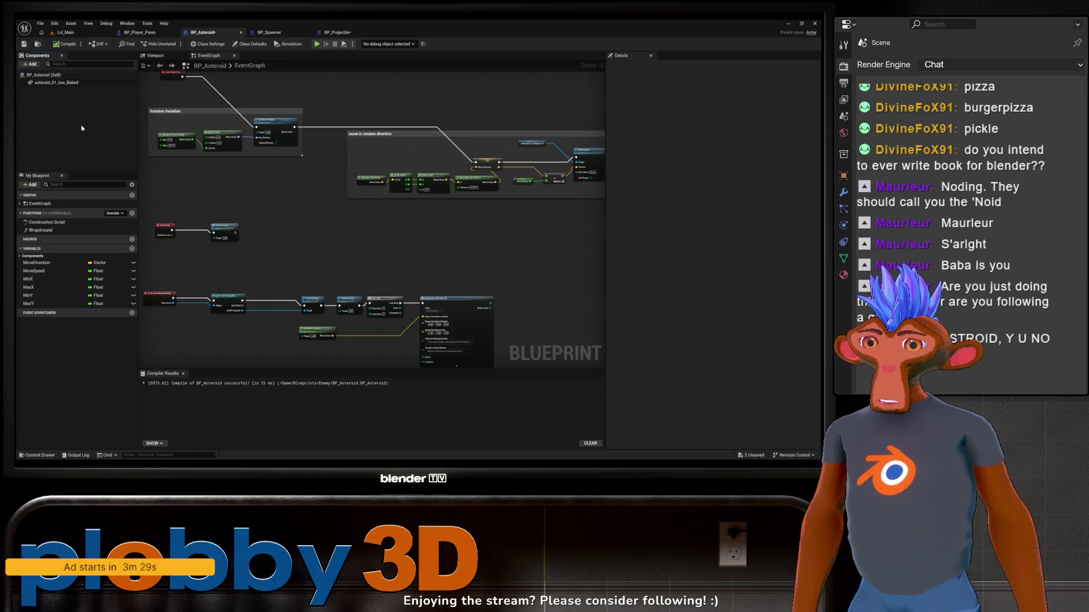
Inspect and dismiss the context menus of the asteroid_01_low_Baked mesh and BP_Asteroid root
{"action": "left_click", "coordinate": [62, 83]}
{"action": "right_click", "coordinate": [61, 83]}
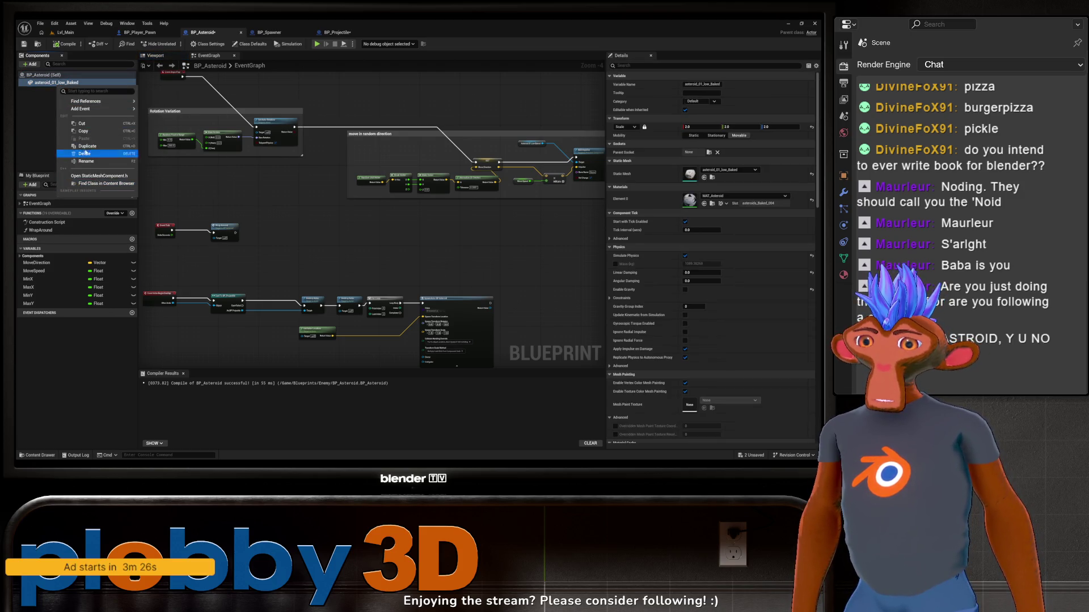
{"action": "left_click", "coordinate": [85, 153]}
{"action": "right_click", "coordinate": [36, 85]}
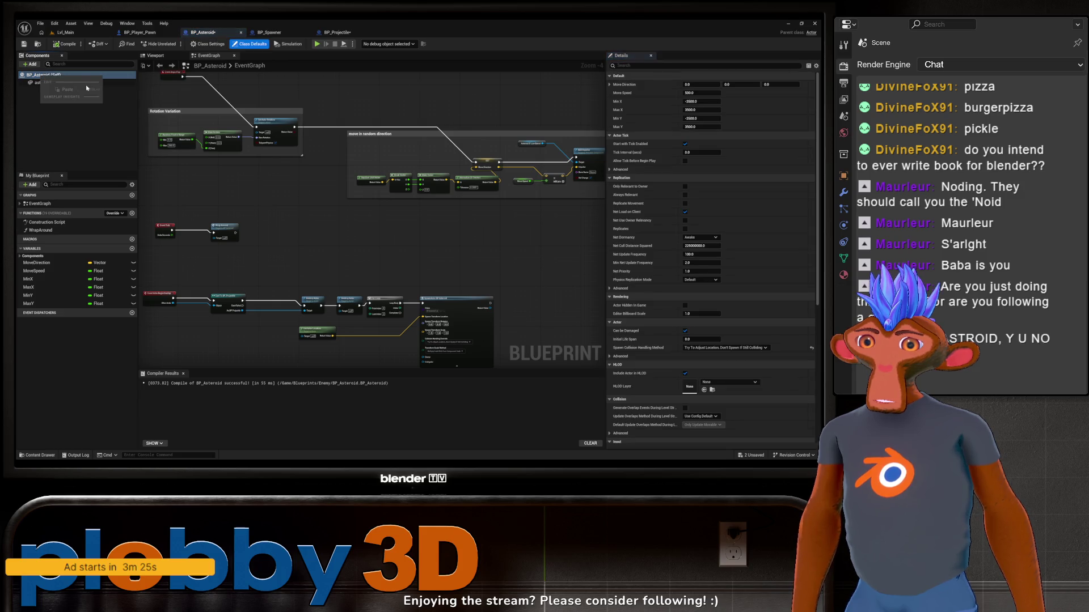
{"action": "left_click", "coordinate": [39, 75]}
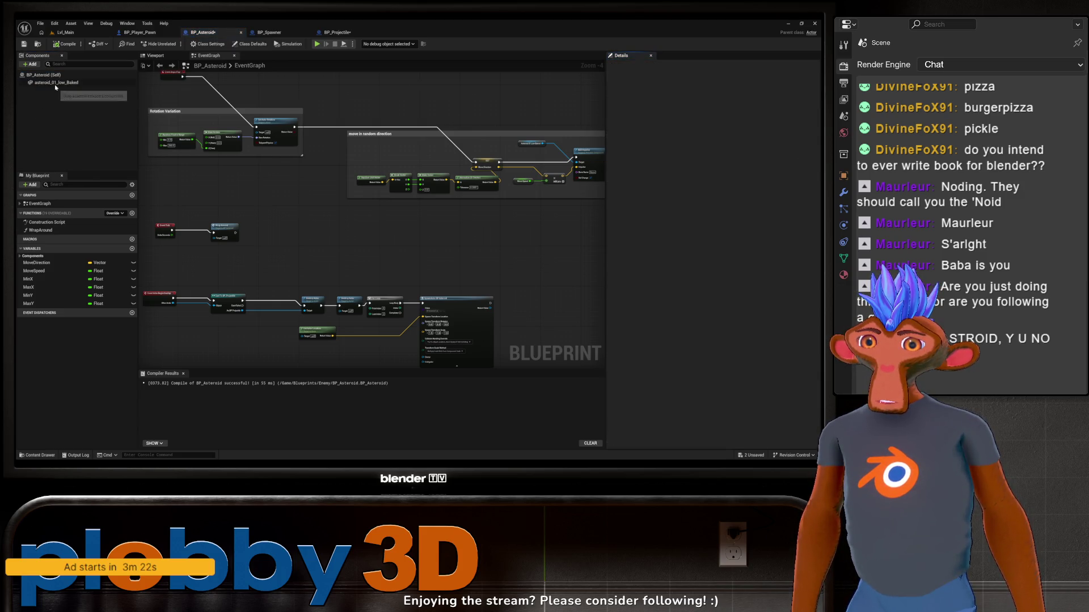
{"action": "left_click", "coordinate": [56, 83]}
{"action": "right_click", "coordinate": [55, 85]}
{"action": "mouse_move", "coordinate": [75, 100]}
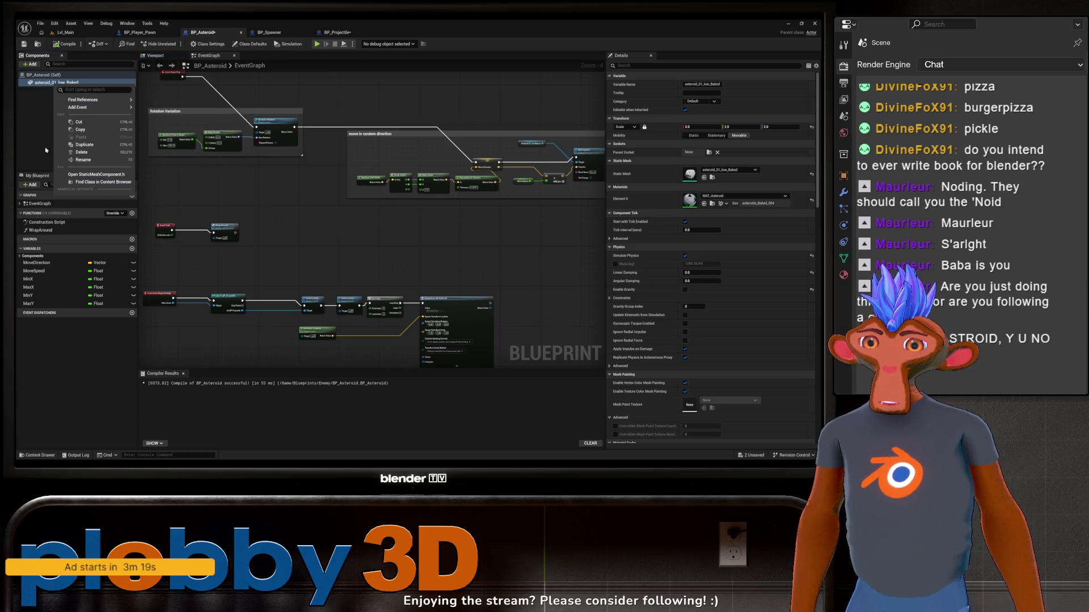
{"action": "left_click", "coordinate": [79, 136]}
Add a Scene component to BP_Asteroid from the Add component list
{"action": "left_click", "coordinate": [30, 64]}
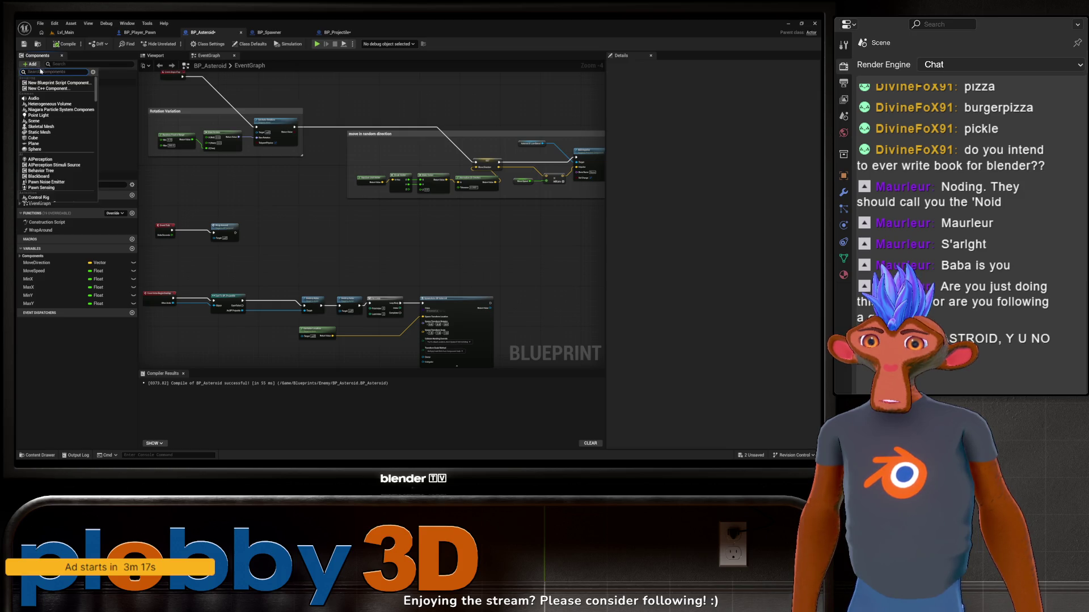
{"action": "type", "text": "cne"}
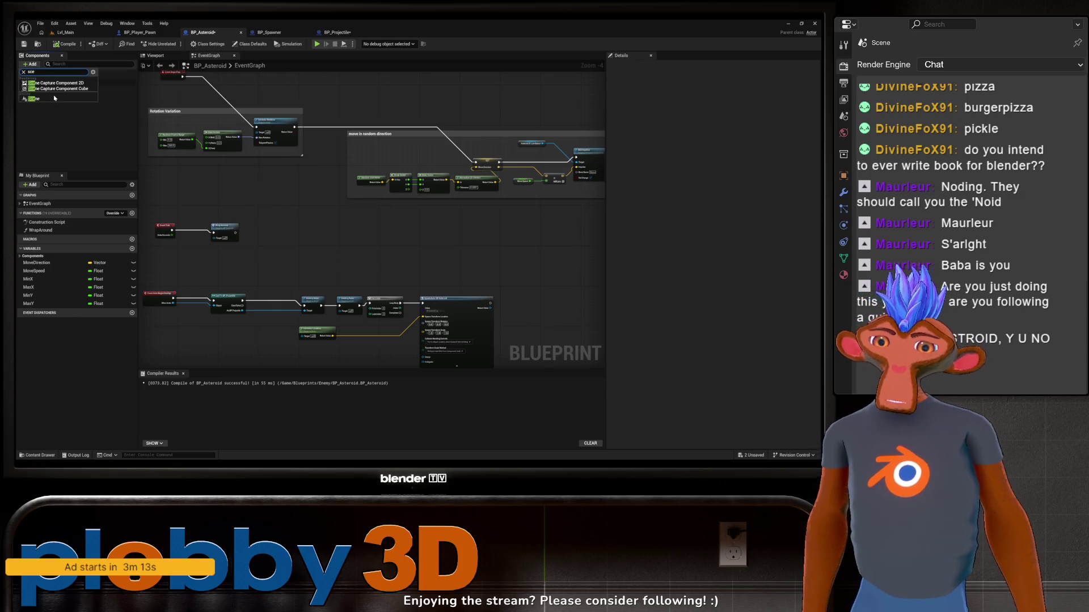
{"action": "left_click", "coordinate": [50, 100]}
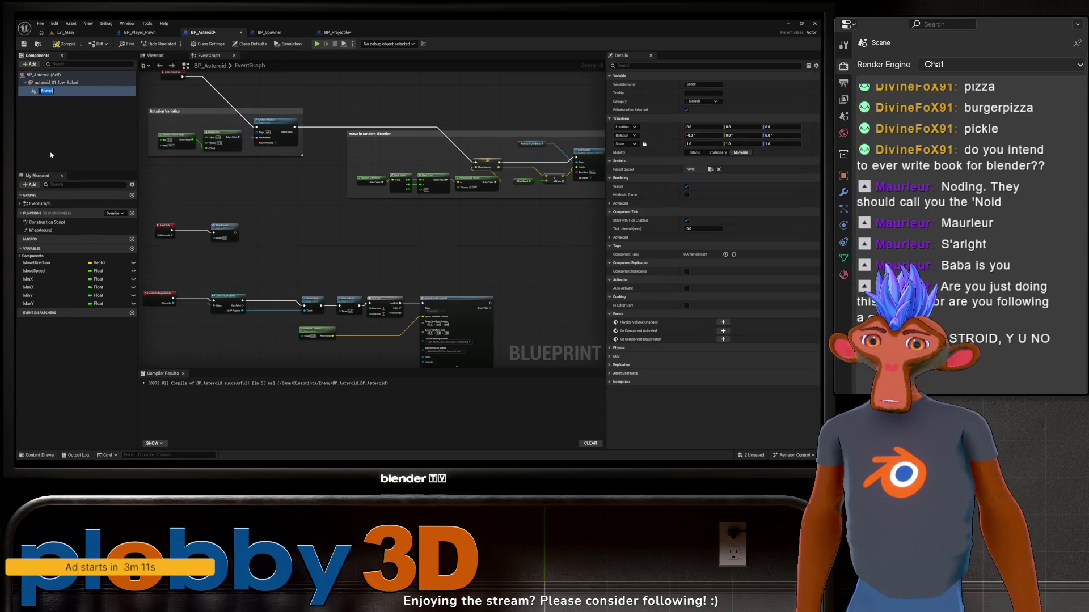
{"action": "type", "text": "ltsce"}
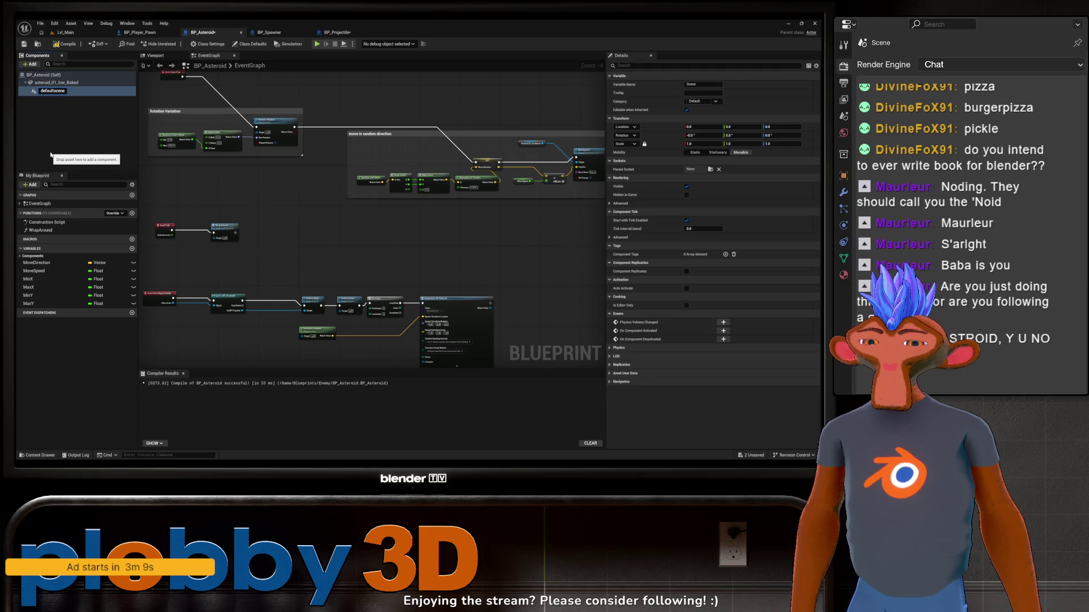
{"action": "key", "text": "Return"}
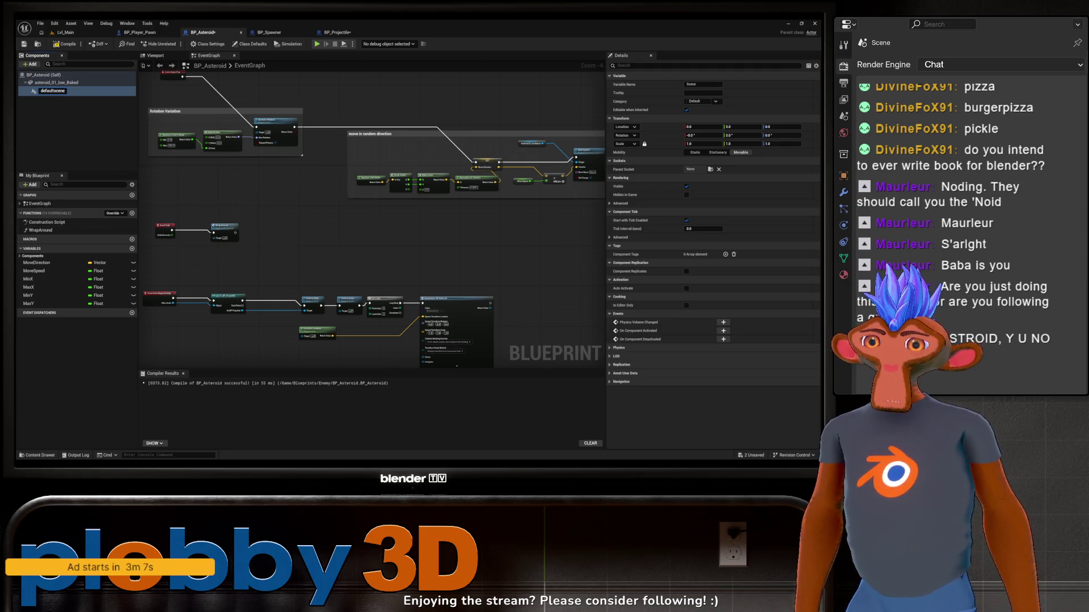
Try renaming the Scene component to DefaultSceneRoot, then cancel, keeping the name Scene
{"action": "left_click", "coordinate": [275, 33]}
{"action": "left_click", "coordinate": [219, 33]}
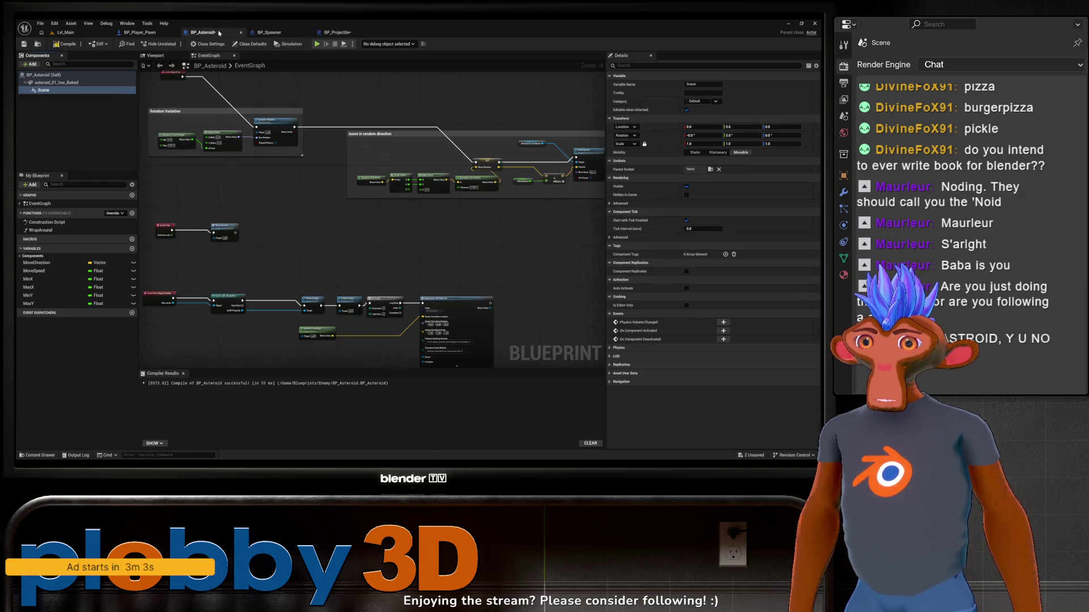
{"action": "left_click", "coordinate": [43, 90]}
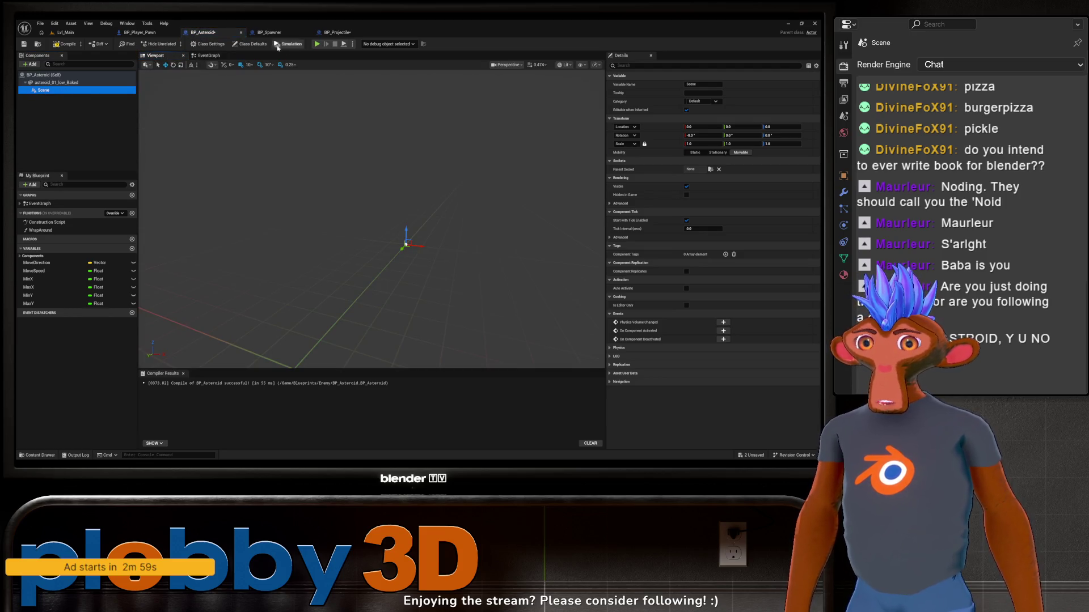
{"action": "left_click", "coordinate": [209, 56]}
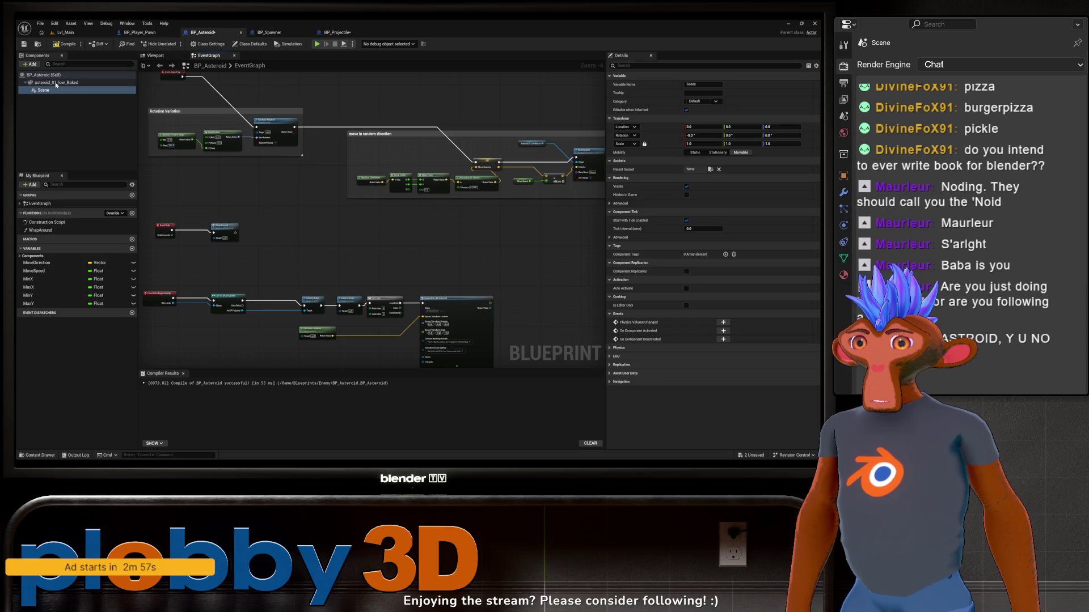
{"action": "key", "text": "F2"}
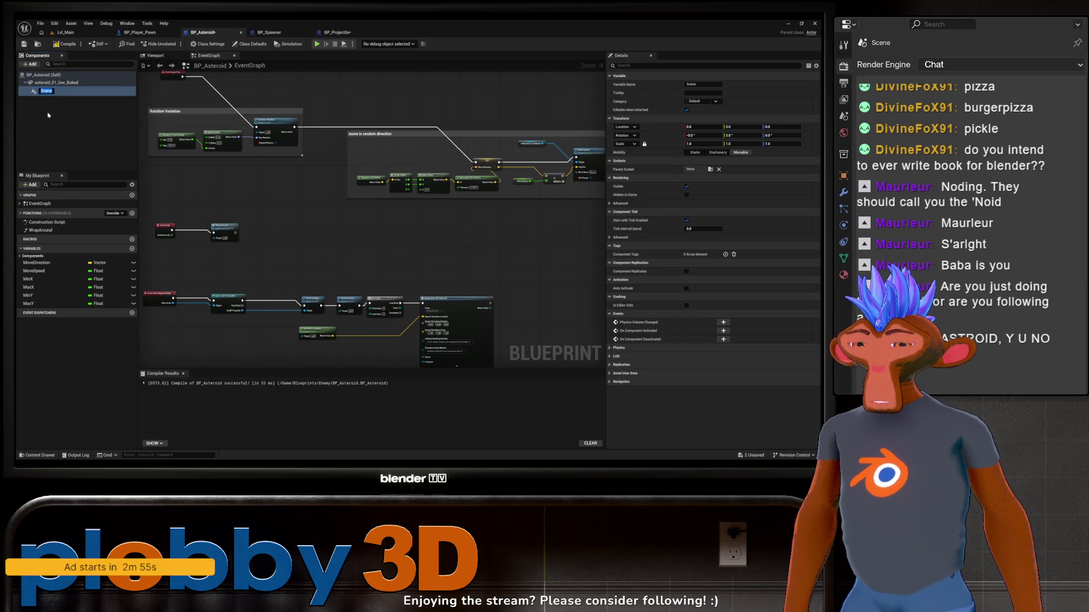
{"action": "type", "text": "D"}
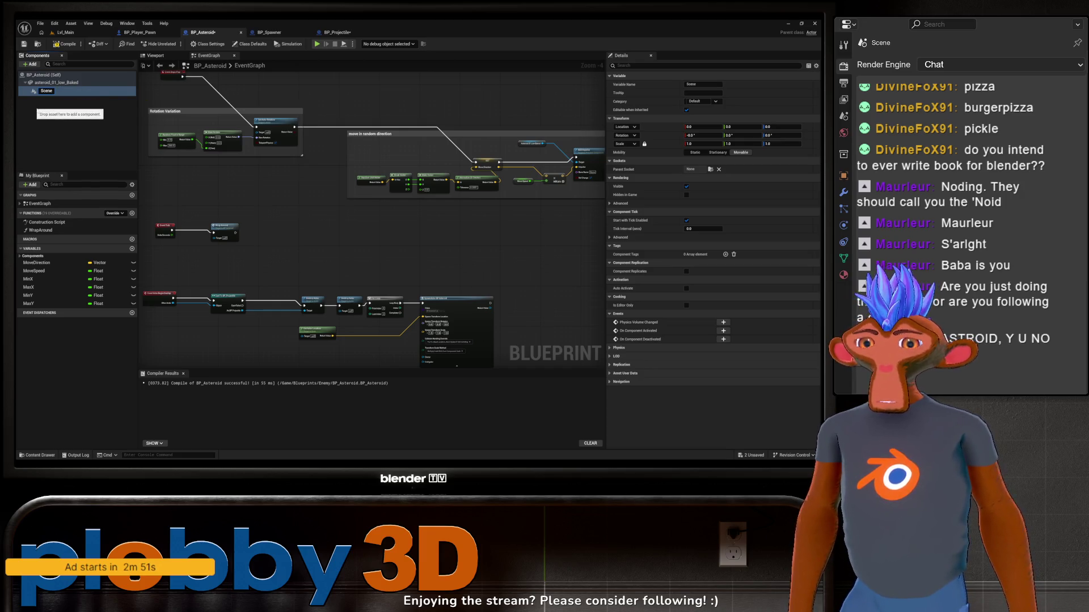
{"action": "key", "text": "BackSpace"}
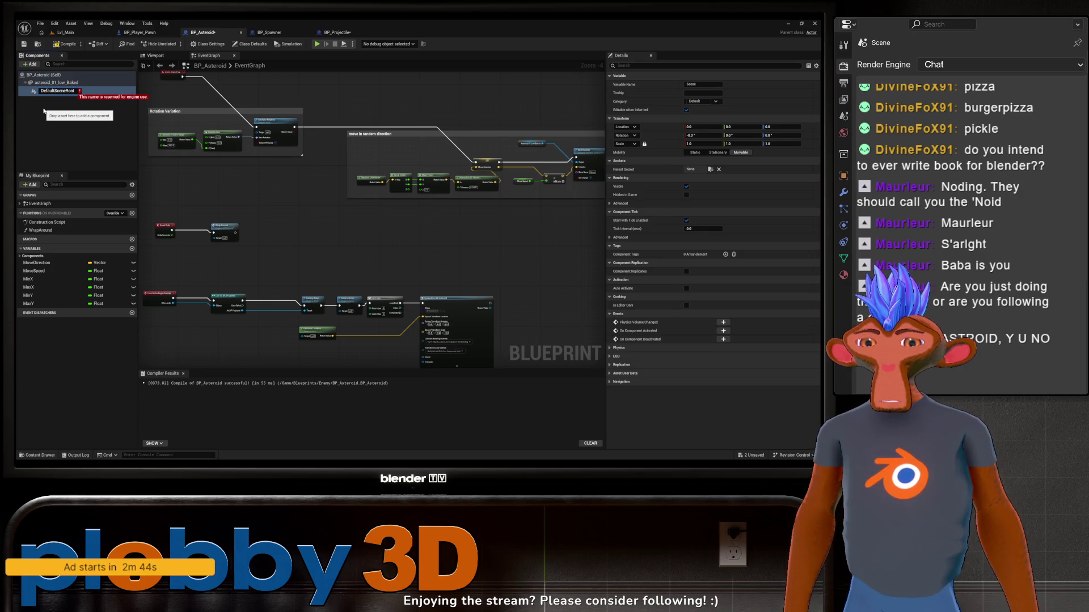
{"action": "left_click", "coordinate": [44, 111]}
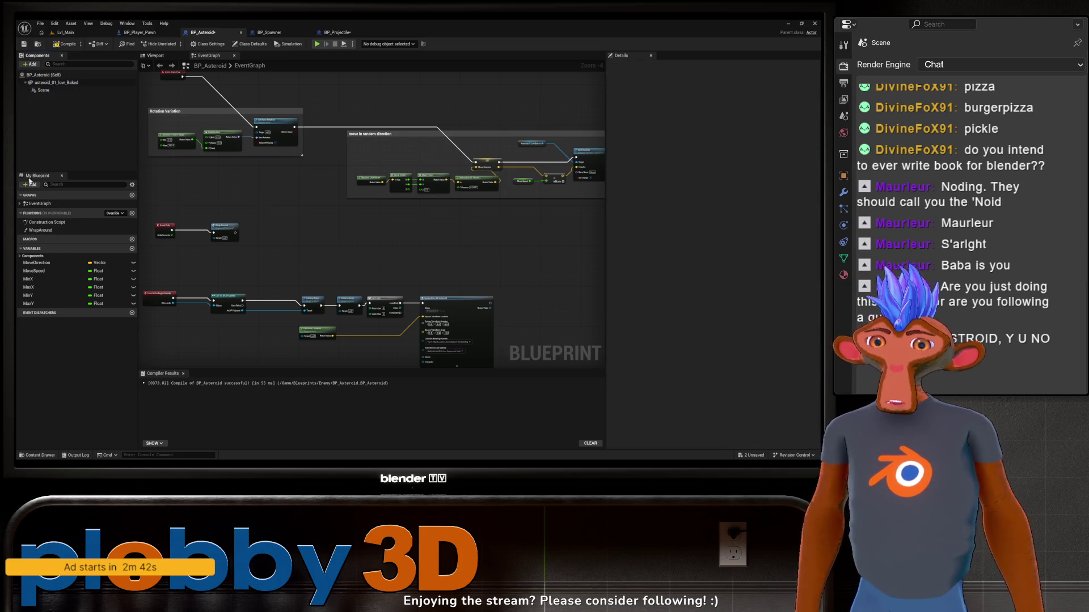
Delete the Scene component, leaving asteroid_01_low_Baked as the only component
{"action": "right_click", "coordinate": [34, 91]}
{"action": "left_click", "coordinate": [57, 160]}
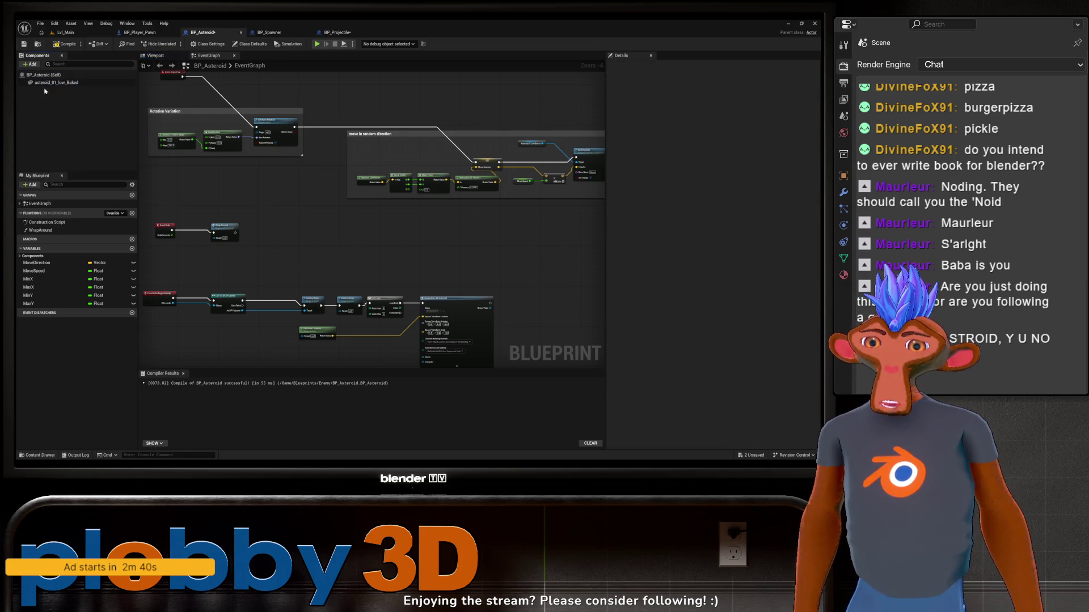
{"action": "right_click", "coordinate": [45, 83]}
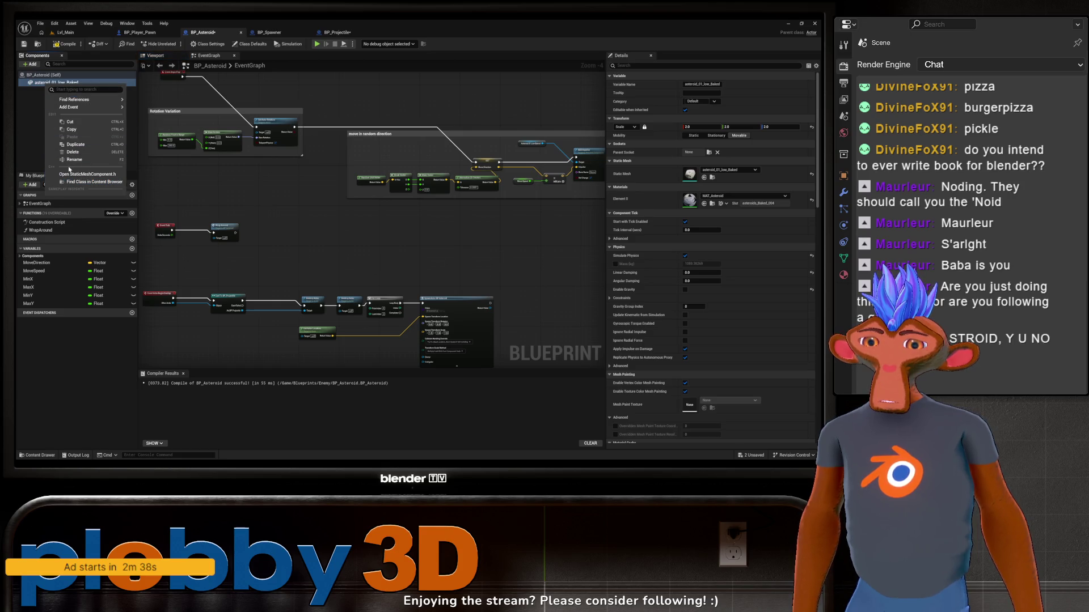
{"action": "mouse_move", "coordinate": [76, 101]}
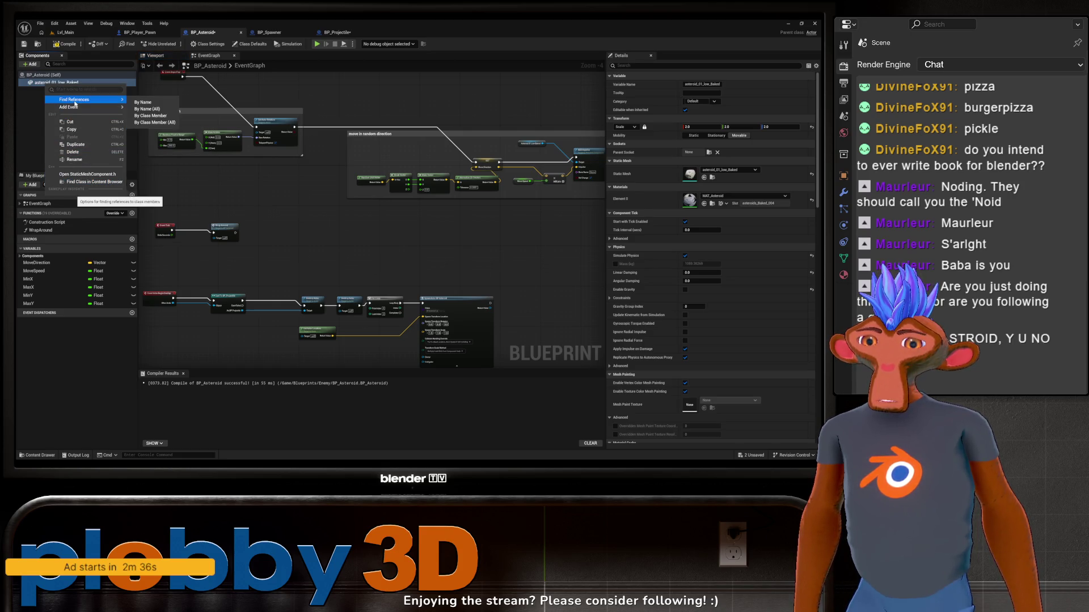
{"action": "left_click", "coordinate": [31, 98]}
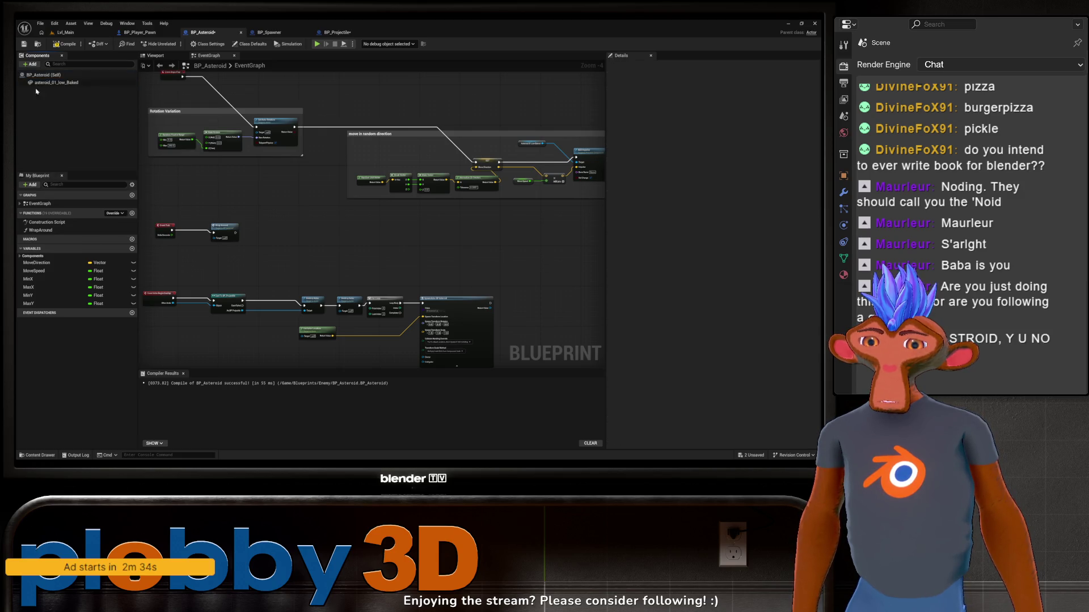
{"action": "left_click", "coordinate": [45, 75]}
{"action": "left_click", "coordinate": [31, 97]}
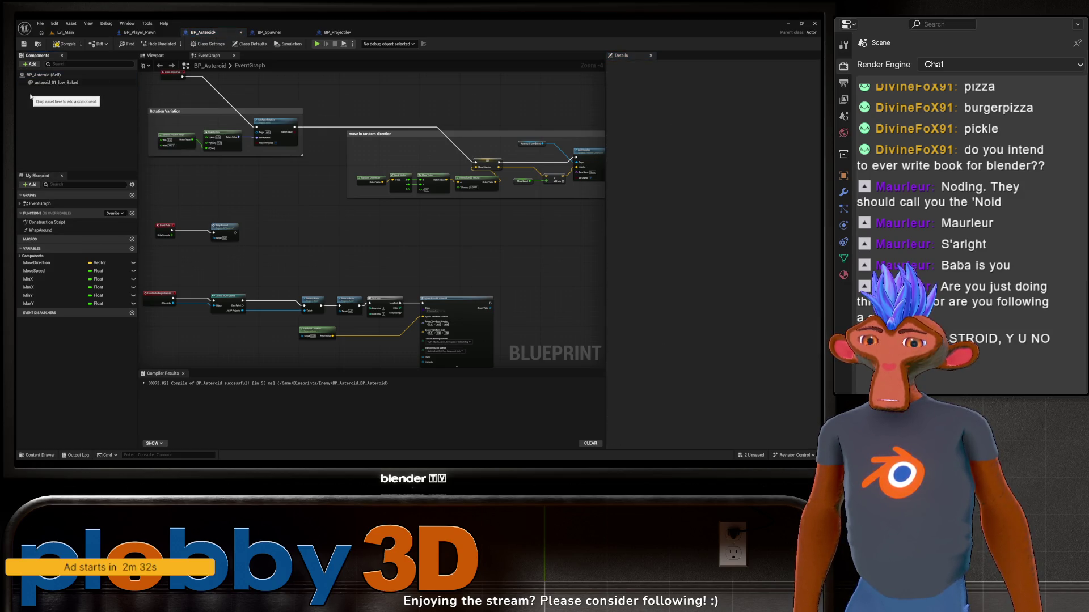
Browse the Add component list and close it without adding anything
{"action": "left_click", "coordinate": [31, 64]}
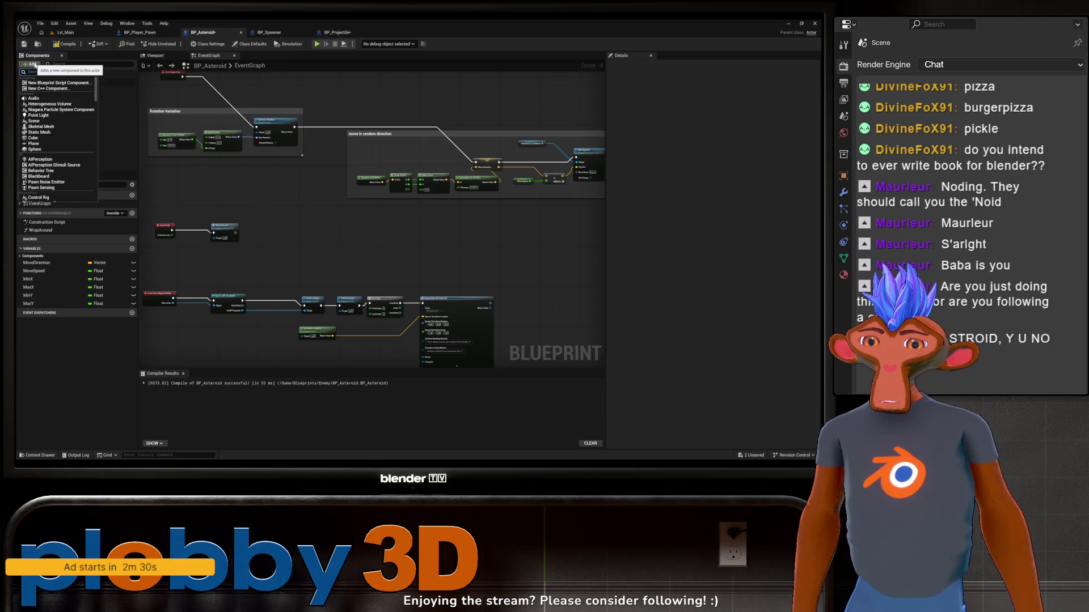
{"action": "type", "text": "defaul"}
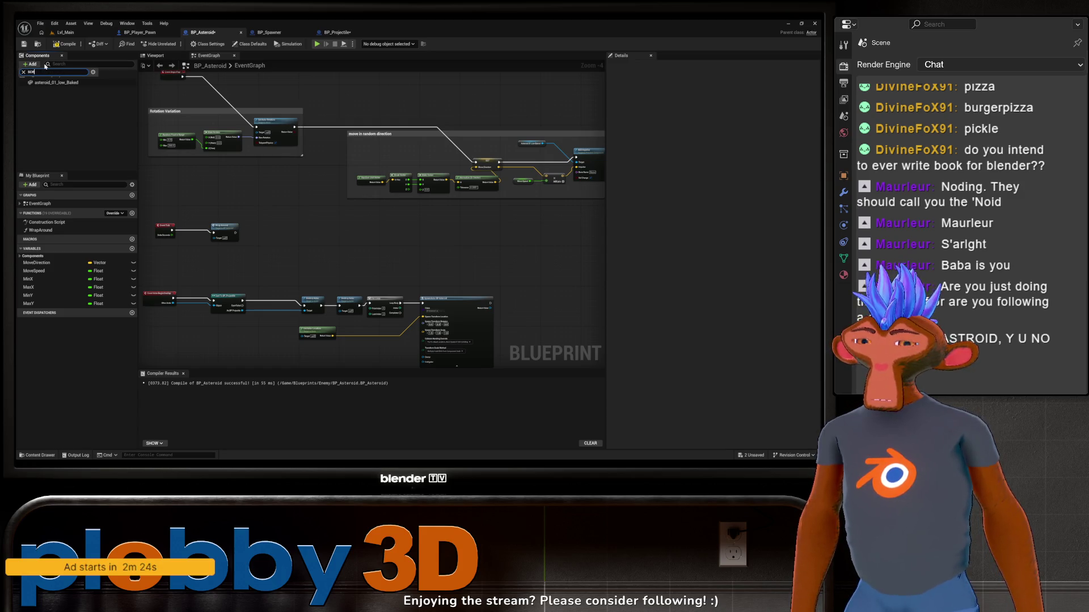
{"action": "type", "text": "n"}
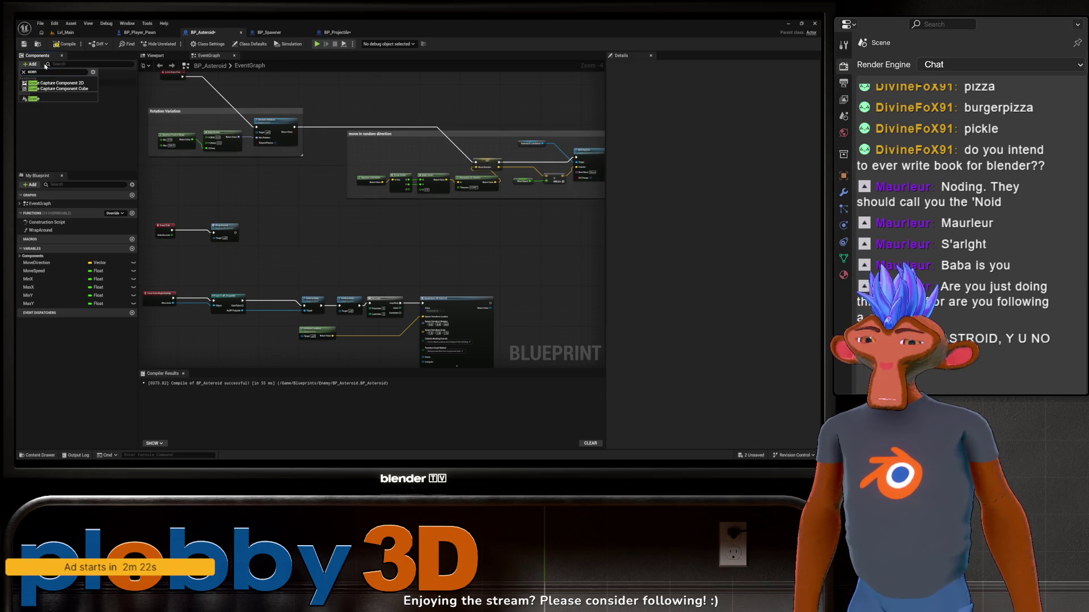
{"action": "left_click", "coordinate": [266, 258]}
{"action": "scroll", "coordinate": [170, 193], "scroll_direction": "up", "scroll_amount": 3}
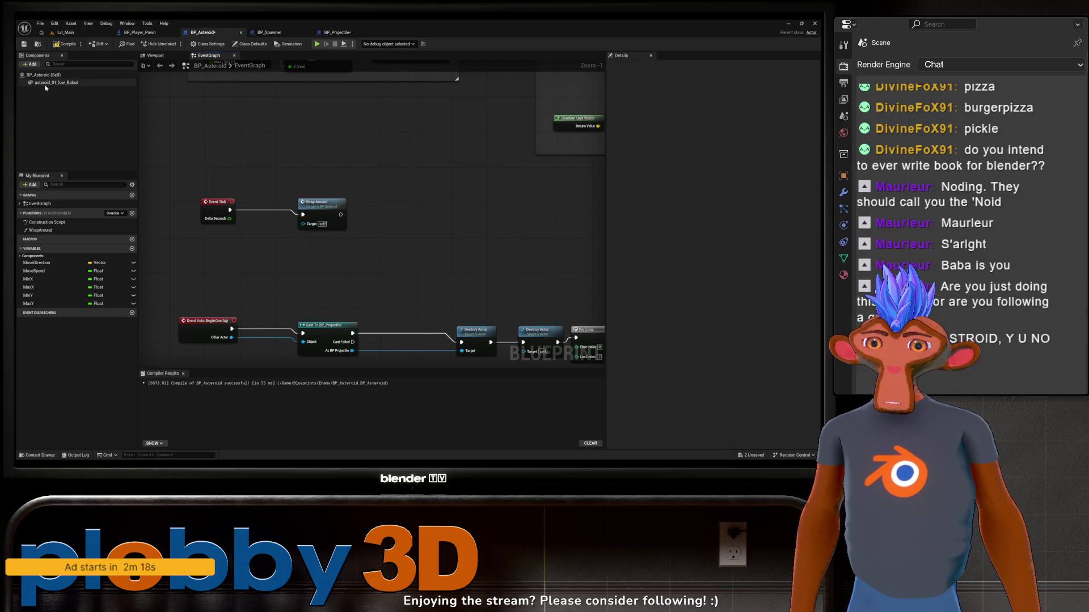
{"action": "mouse_move", "coordinate": [57, 82]}
{"action": "left_mouse_down"}
{"action": "mouse_move", "coordinate": [227, 247]}
{"action": "mouse_move", "coordinate": [299, 226]}
{"action": "left_mouse_up"}
{"action": "left_click", "coordinate": [286, 274]}
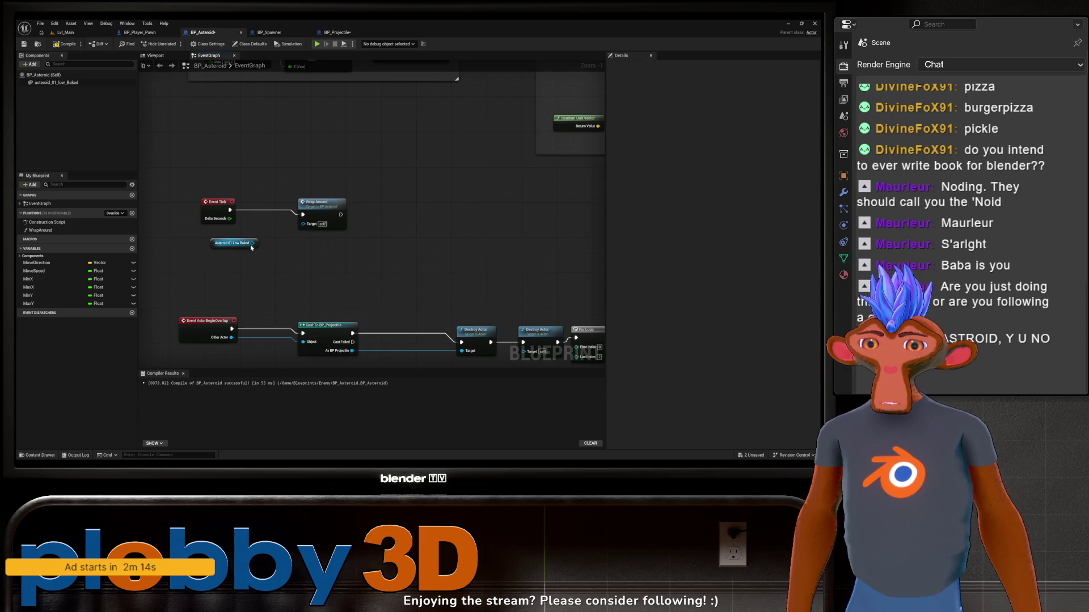
{"action": "left_click", "coordinate": [232, 244]}
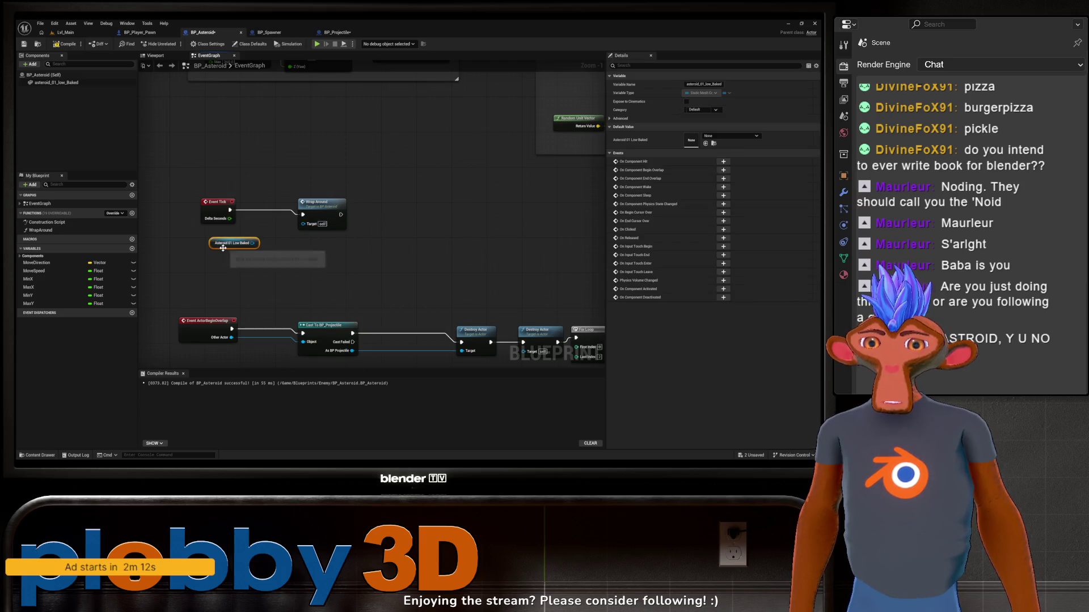
{"action": "scroll", "coordinate": [324, 246], "scroll_direction": "down", "scroll_amount": 1}
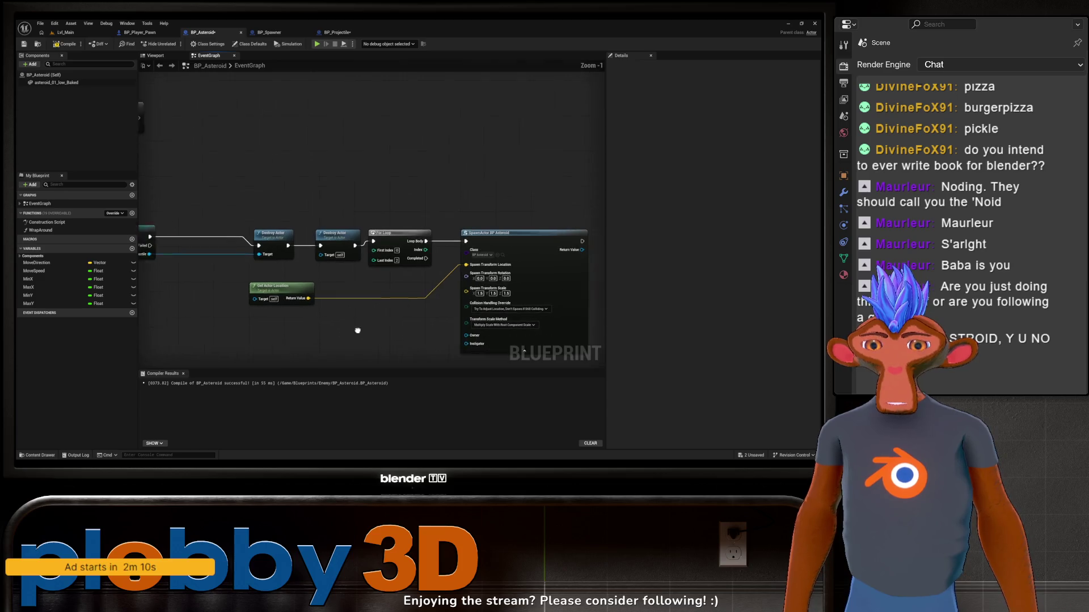
{"action": "scroll", "coordinate": [376, 254], "scroll_direction": "down", "scroll_amount": 3}
{"action": "scroll", "coordinate": [334, 193], "scroll_direction": "up", "scroll_amount": 5}
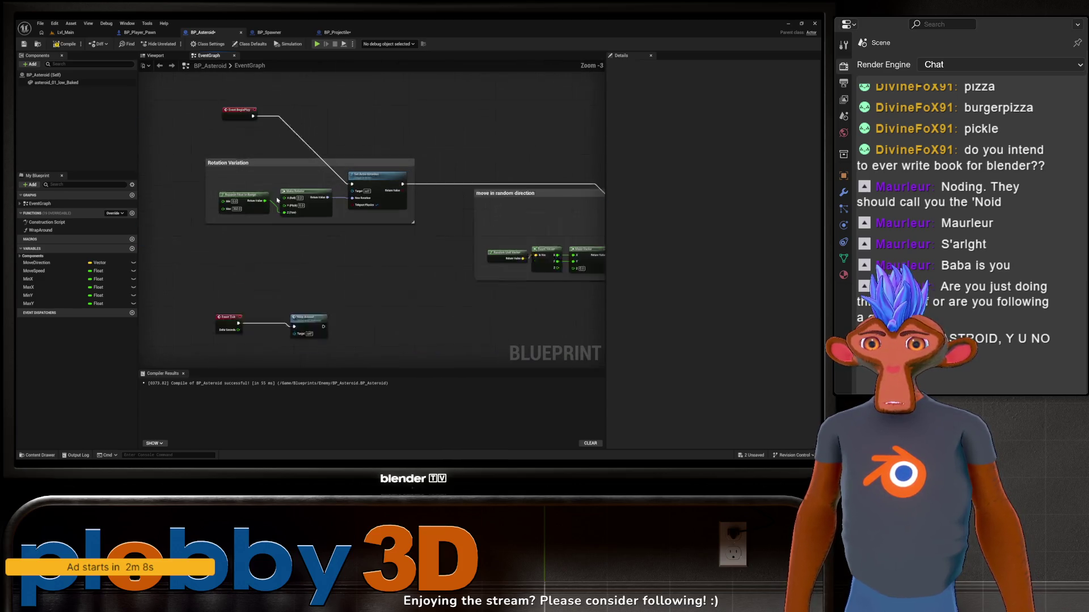
{"action": "left_click_drag", "start_coordinate": [474, 310], "coordinate": [62, 279]}
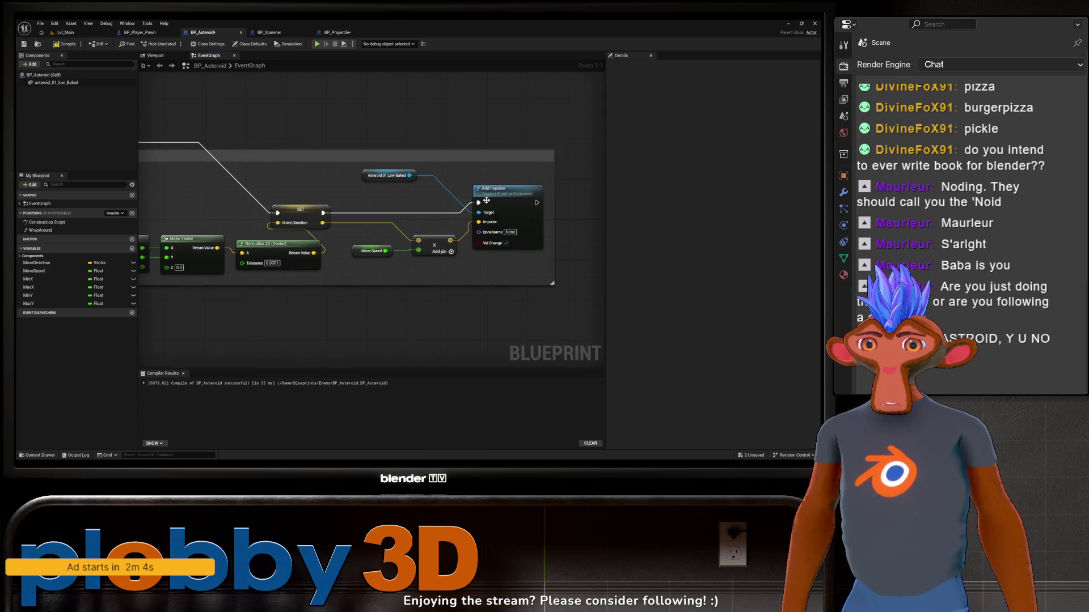
{"action": "left_click_drag", "start_coordinate": [273, 213], "coordinate": [343, 250]}
{"action": "left_click_drag", "start_coordinate": [225, 214], "coordinate": [326, 253]}
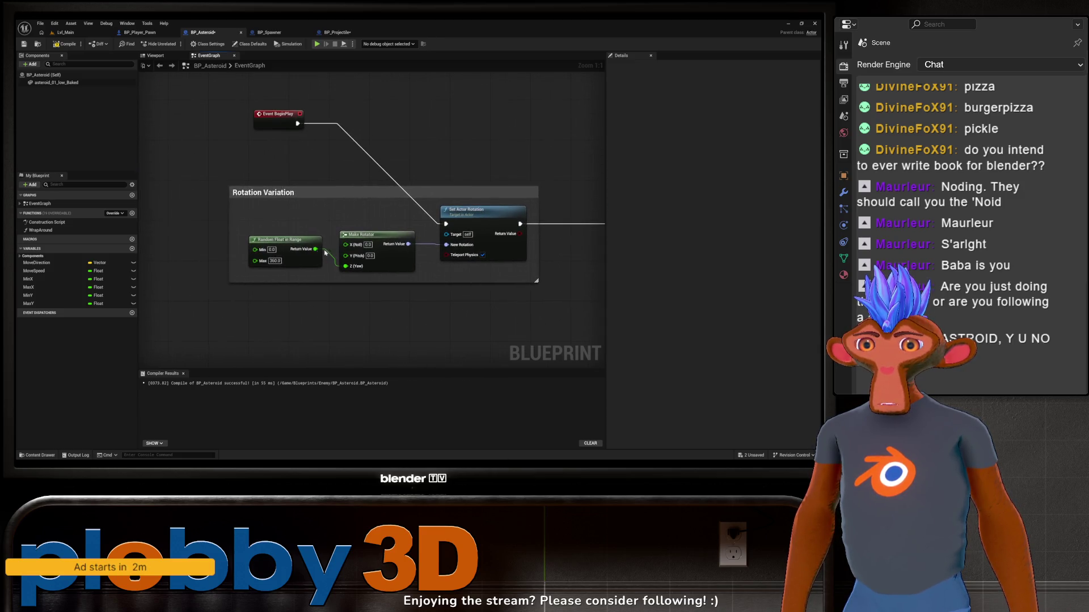
{"action": "scroll", "coordinate": [312, 185], "scroll_direction": "down", "scroll_amount": 12}
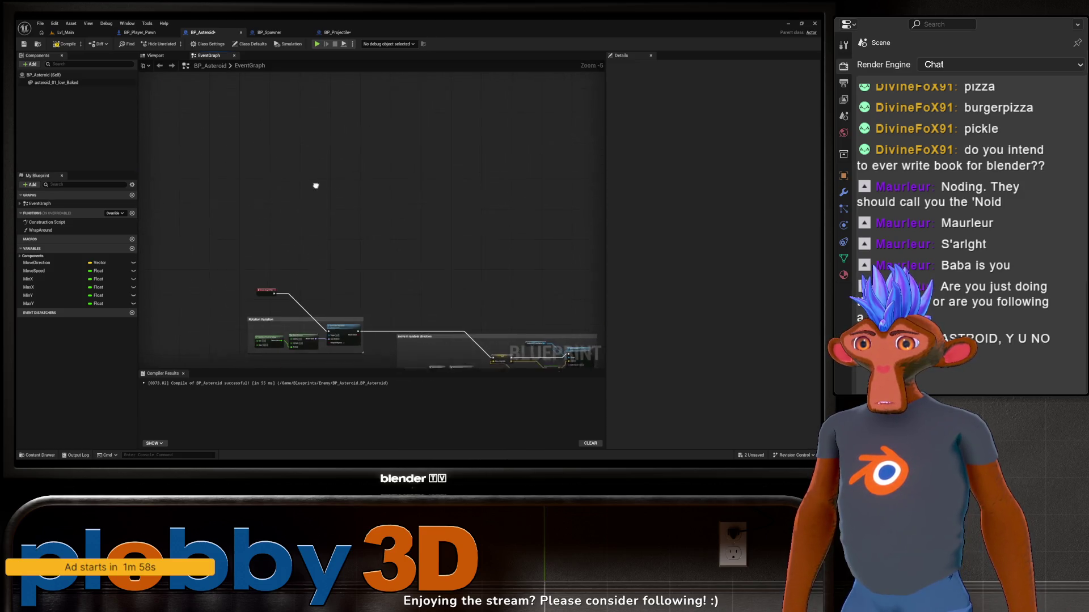
{"action": "mouse_move", "coordinate": [312, 185]}
{"action": "left_mouse_down"}
{"action": "mouse_move", "coordinate": [318, 304]}
{"action": "mouse_move", "coordinate": [240, 187]}
{"action": "mouse_move", "coordinate": [300, 236]}
{"action": "left_mouse_up"}
{"action": "scroll", "coordinate": [249, 198], "scroll_direction": "up", "scroll_amount": 2}
{"action": "scroll", "coordinate": [299, 236], "scroll_direction": "up", "scroll_amount": 3}
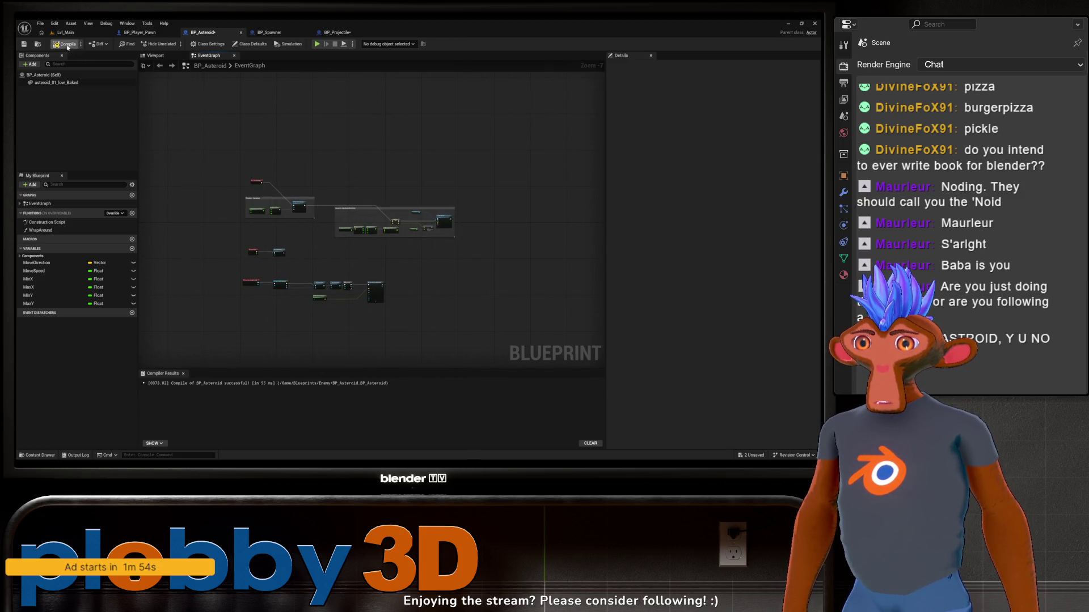
Set the SpawnActor BP_Asteroid node's Transform Scale Method to Override Root Component Scale
{"action": "left_click", "coordinate": [150, 57]}
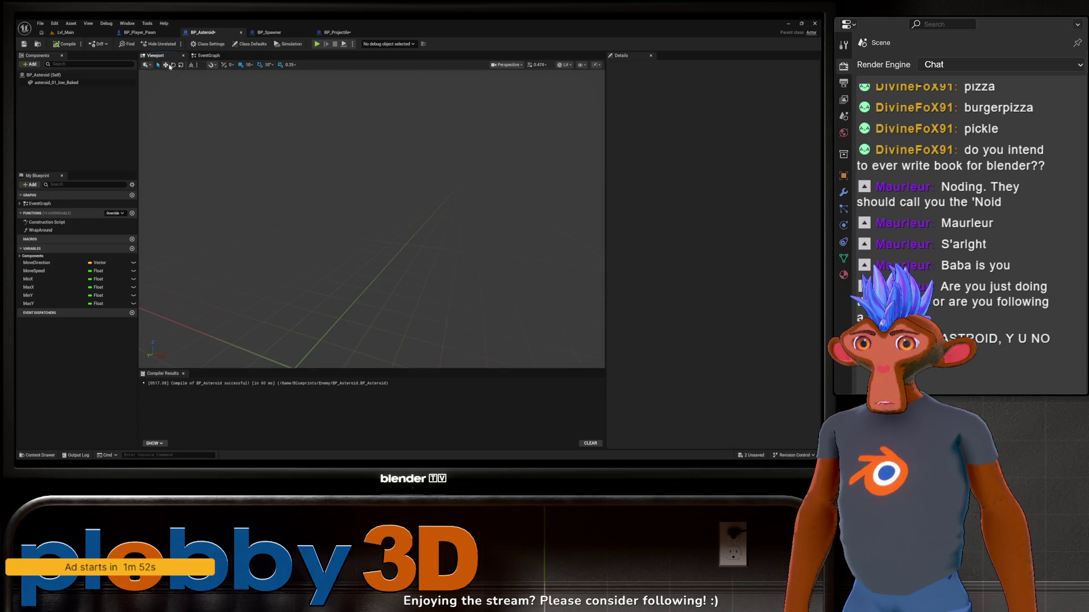
{"action": "left_click", "coordinate": [203, 56]}
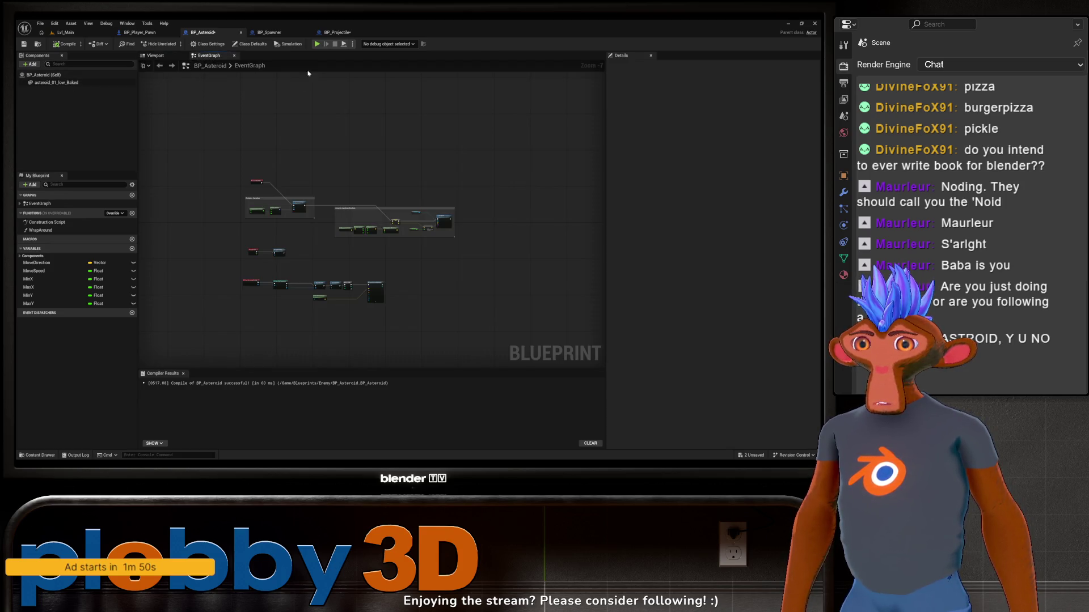
{"action": "scroll", "coordinate": [337, 308], "scroll_direction": "up", "scroll_amount": 6}
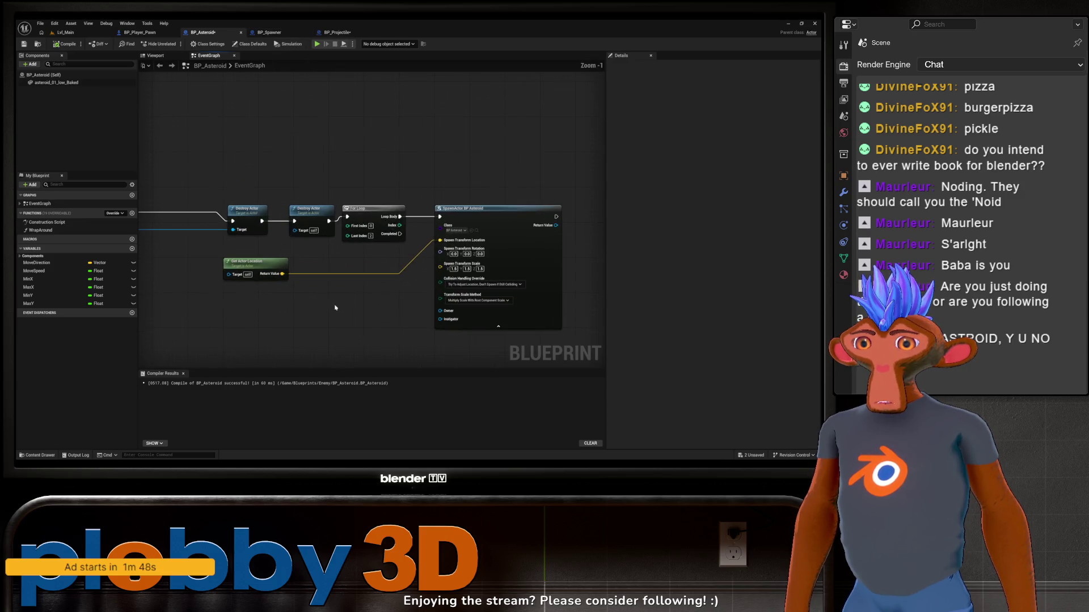
{"action": "scroll", "coordinate": [366, 303], "scroll_direction": "up", "scroll_amount": 2}
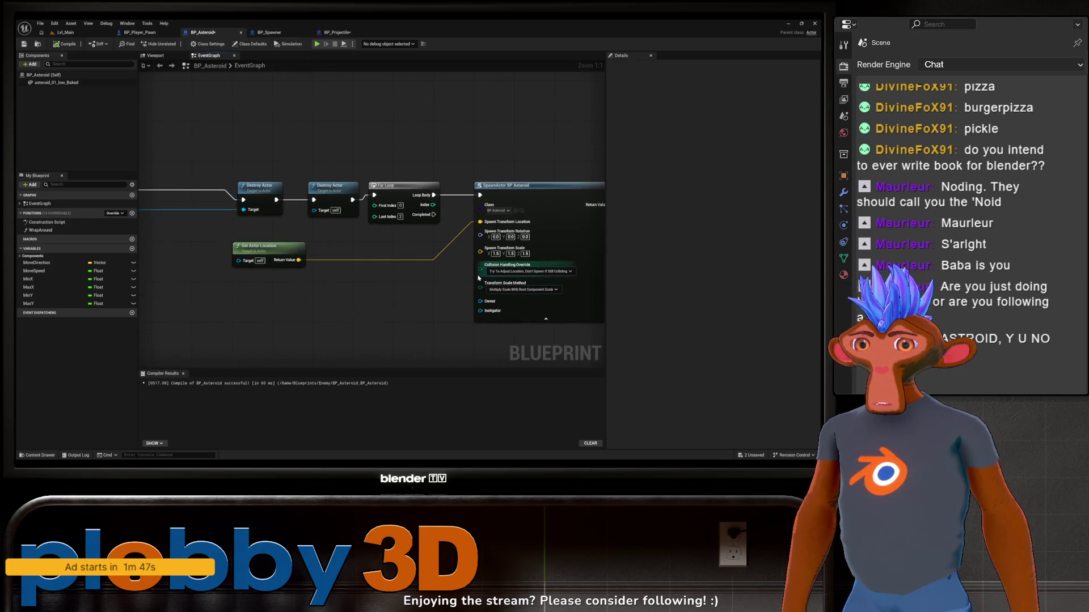
{"action": "scroll", "coordinate": [353, 285], "scroll_direction": "down", "scroll_amount": 1}
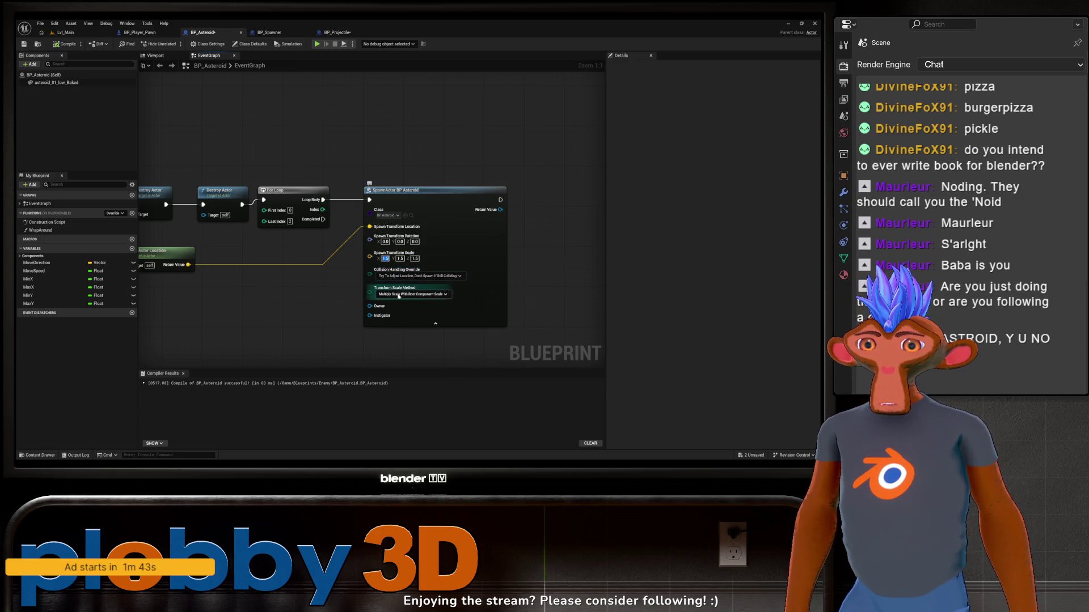
{"action": "left_click", "coordinate": [405, 295]}
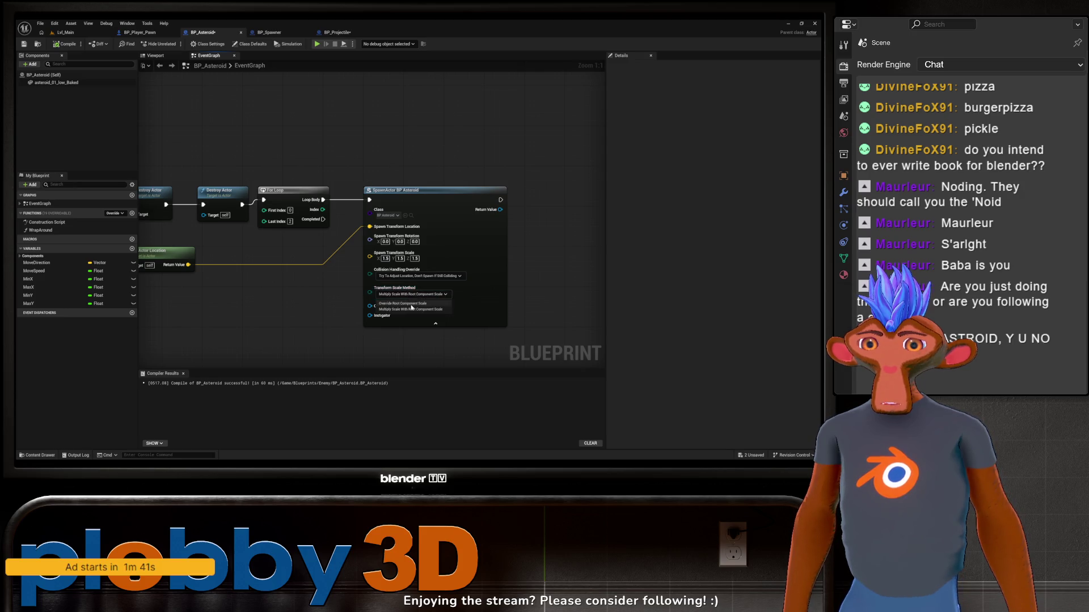
{"action": "left_click", "coordinate": [413, 302]}
{"action": "left_click_drag", "start_coordinate": [323, 325], "coordinate": [296, 318]}
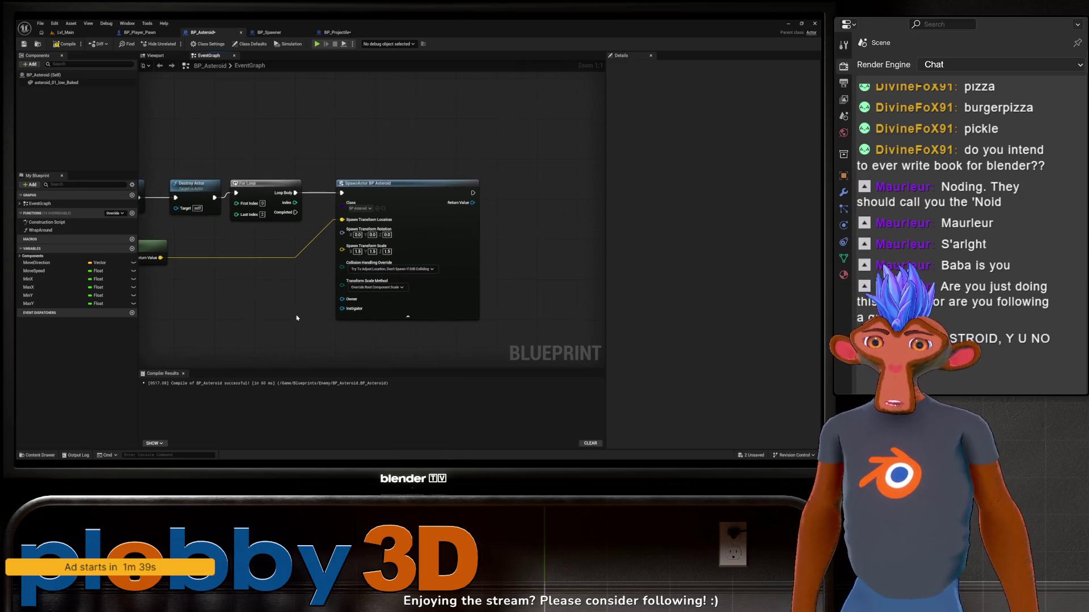
Play-test Lvl_Main shooting asteroids, then open BP_Projectile's WrapAround from the runtime error link
{"action": "left_click", "coordinate": [65, 33]}
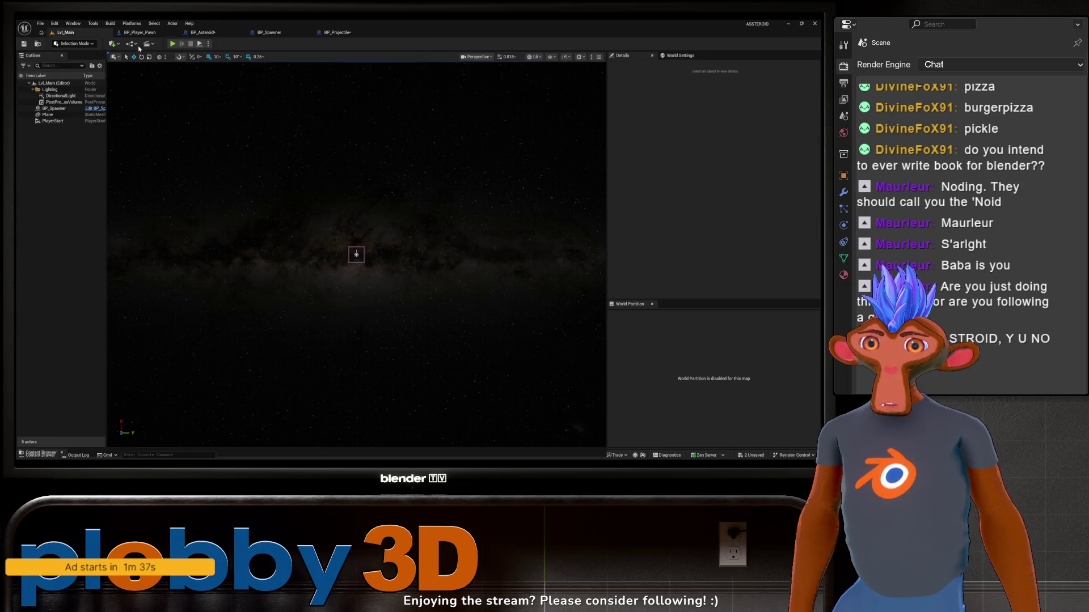
{"action": "left_click", "coordinate": [176, 45]}
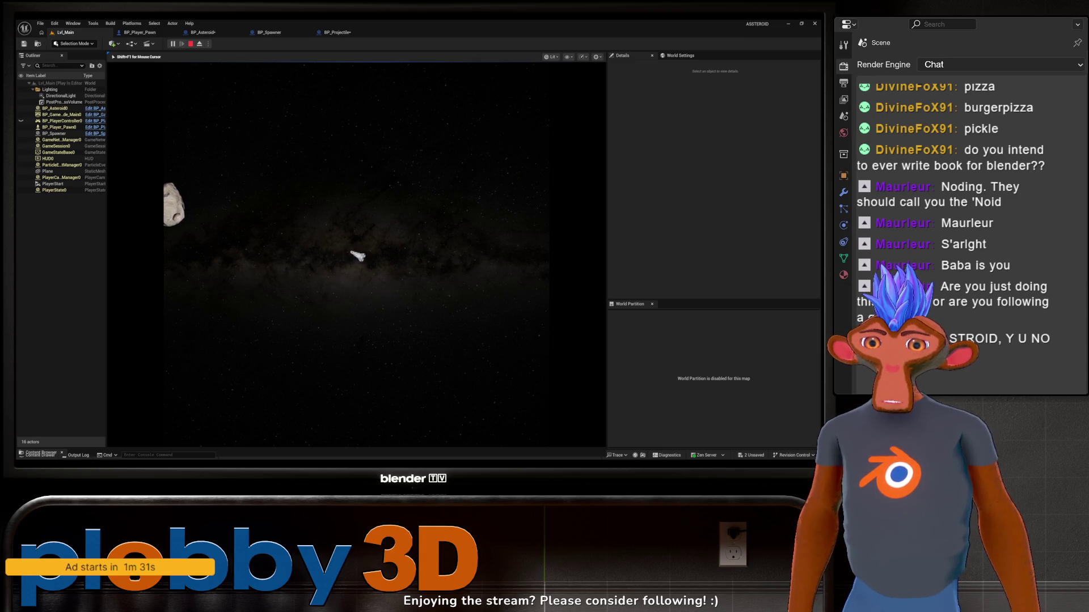
{"action": "key", "text": "space"}
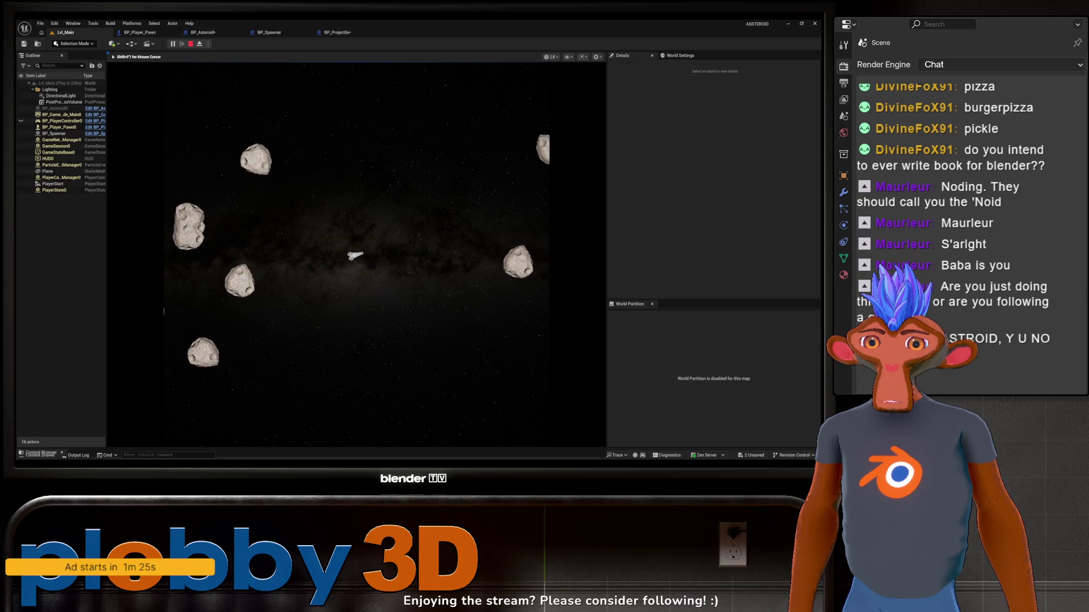
{"action": "key", "text": "Escape"}
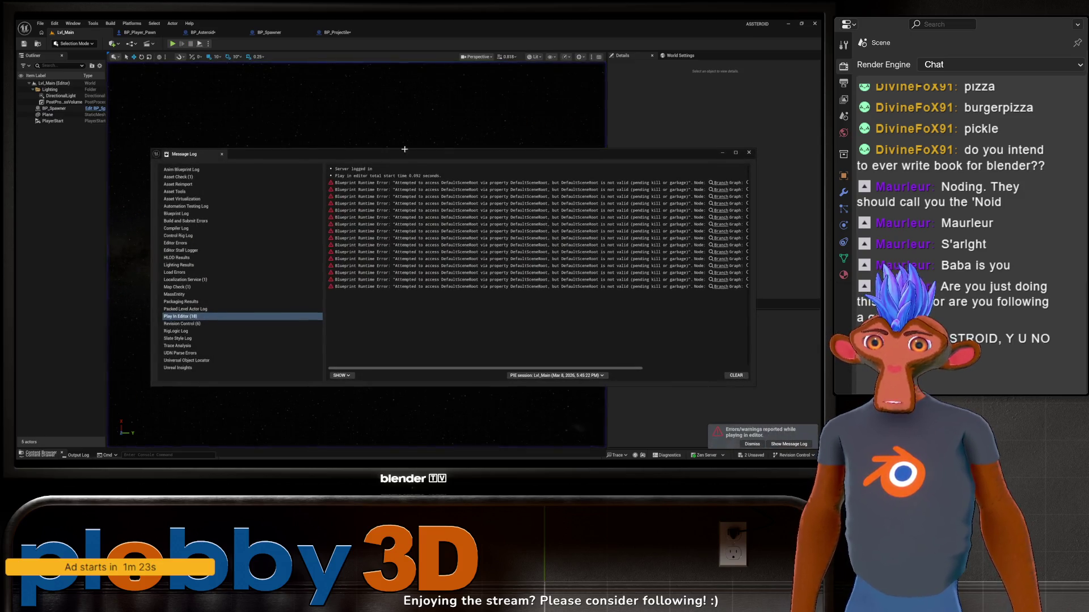
{"action": "left_click", "coordinate": [586, 289]}
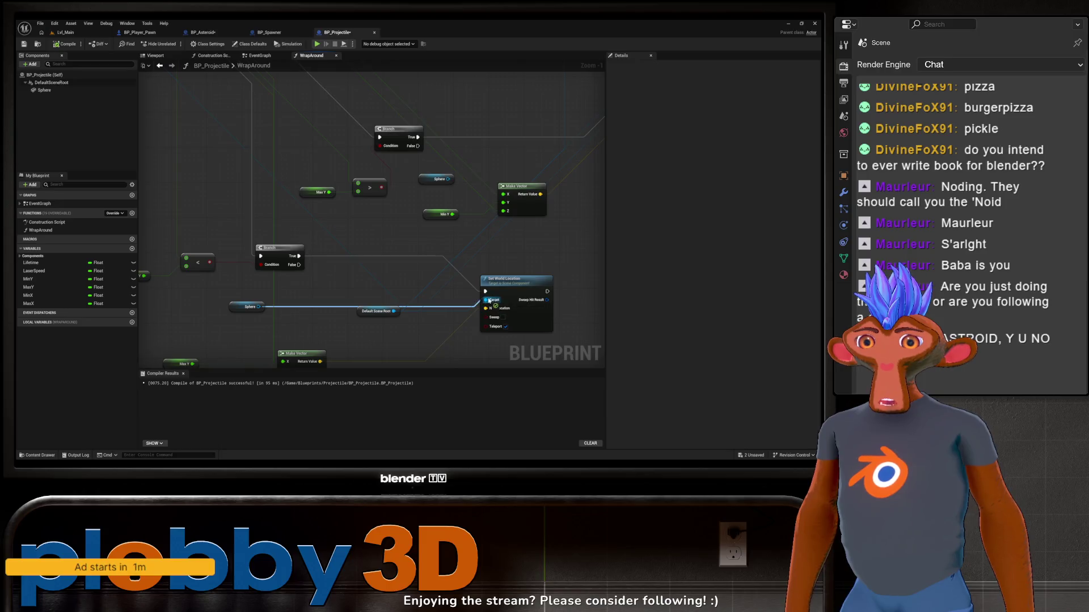
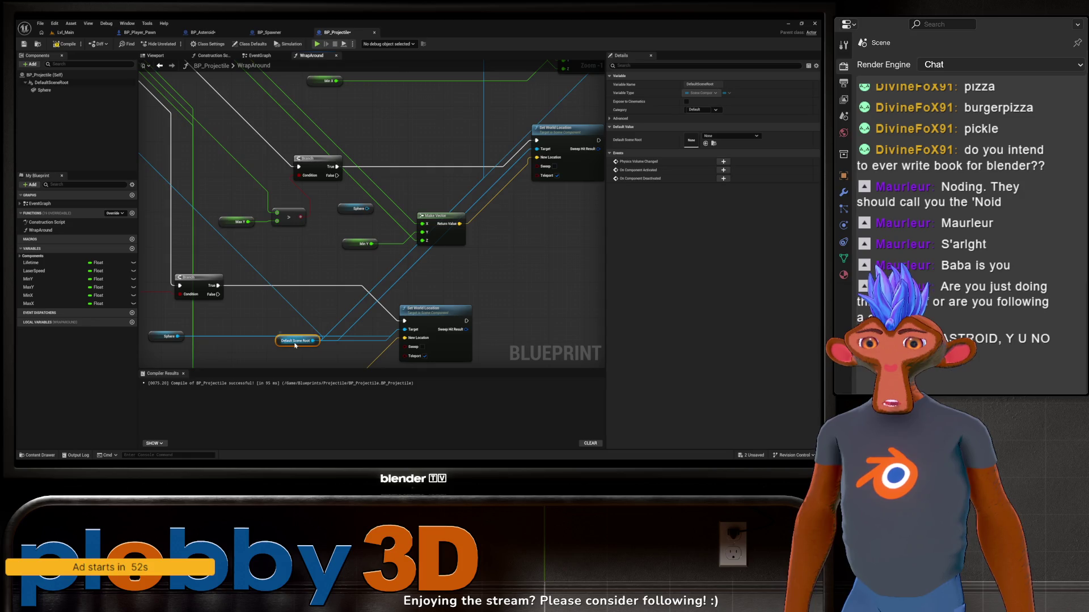
Wire the Sphere output into Set World Location's Target pin, then return to Lvl_Main
{"action": "scroll", "coordinate": [269, 302], "scroll_direction": "down", "scroll_amount": 4}
{"action": "scroll", "coordinate": [251, 322], "scroll_direction": "up", "scroll_amount": 2}
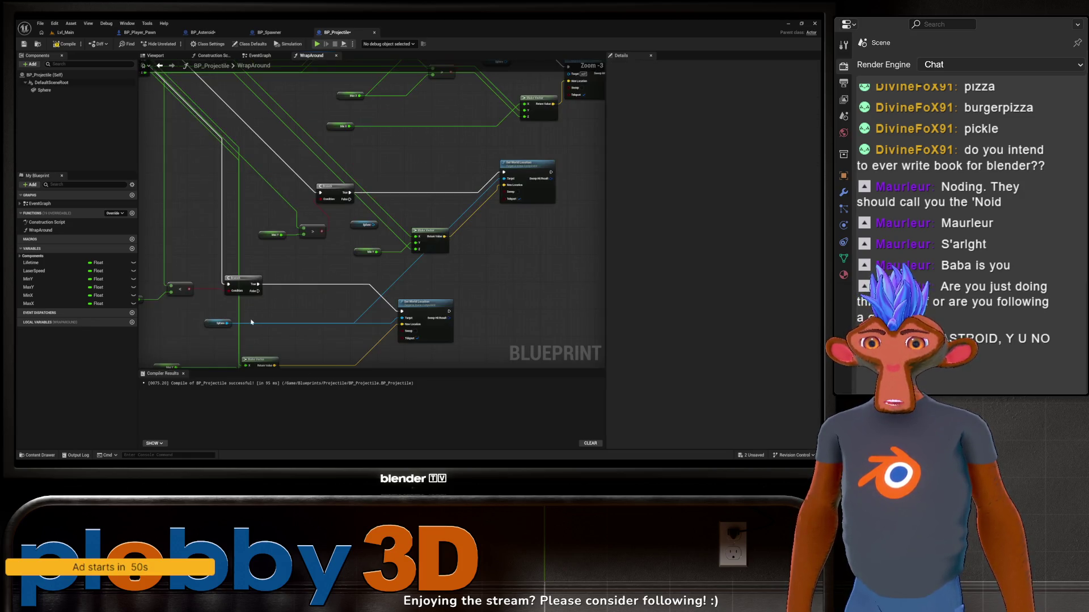
{"action": "mouse_move", "coordinate": [228, 324]}
{"action": "left_mouse_down"}
{"action": "mouse_move", "coordinate": [499, 97]}
{"action": "mouse_move", "coordinate": [438, 142]}
{"action": "mouse_move", "coordinate": [527, 238]}
{"action": "mouse_move", "coordinate": [569, 176]}
{"action": "left_mouse_up"}
{"action": "mouse_move", "coordinate": [502, 169]}
{"action": "left_mouse_down"}
{"action": "mouse_move", "coordinate": [474, 118]}
{"action": "mouse_move", "coordinate": [503, 108]}
{"action": "mouse_move", "coordinate": [473, 224]}
{"action": "mouse_move", "coordinate": [429, 316]}
{"action": "left_mouse_up"}
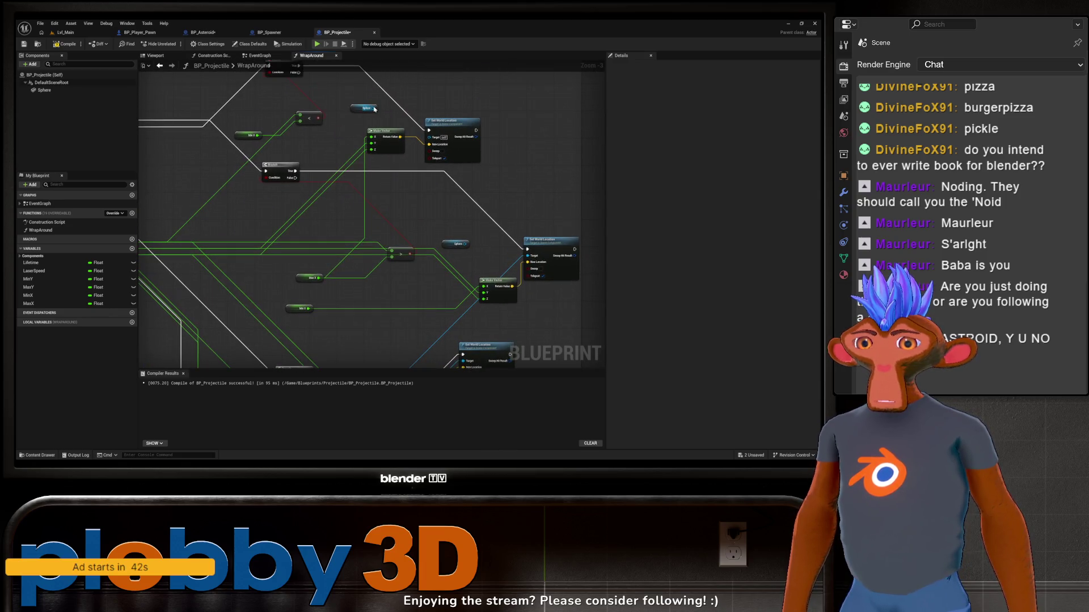
{"action": "left_click_drag", "start_coordinate": [341, 143], "coordinate": [574, 163]}
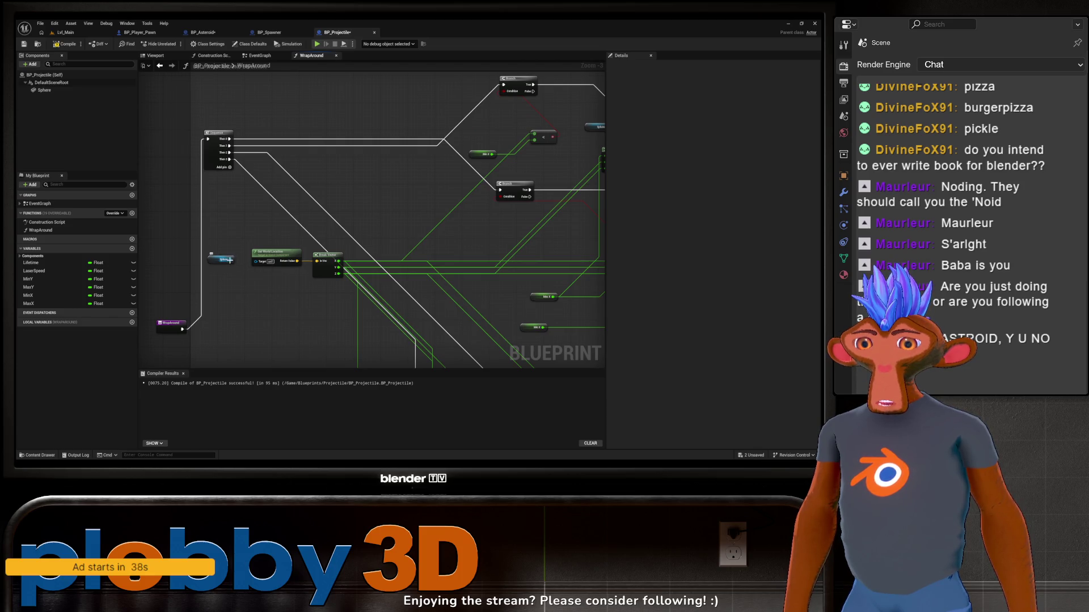
{"action": "left_click_drag", "start_coordinate": [229, 261], "coordinate": [256, 261]}
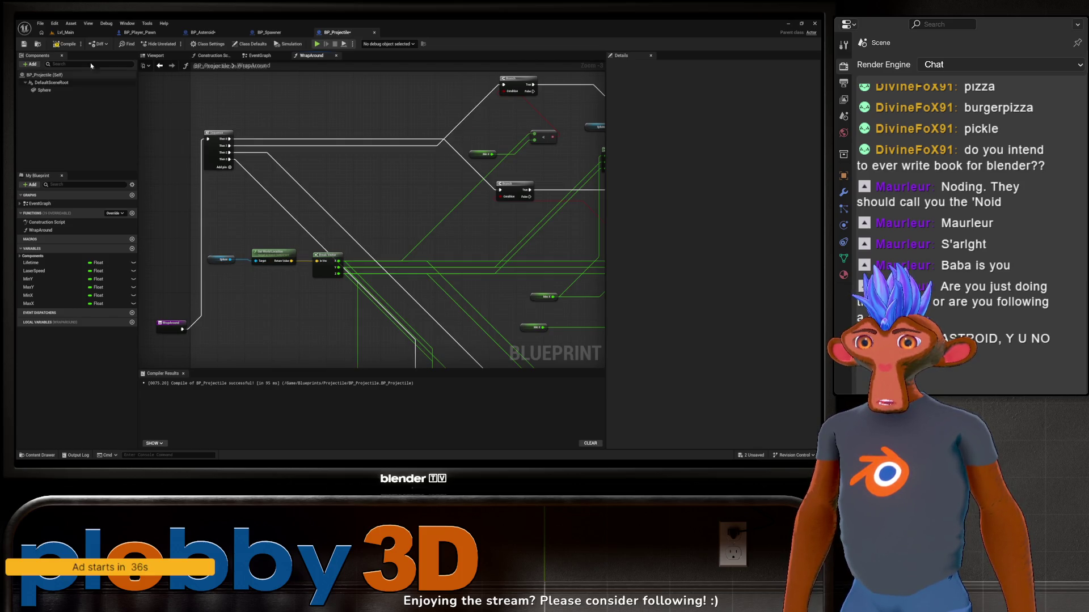
{"action": "left_click", "coordinate": [69, 33]}
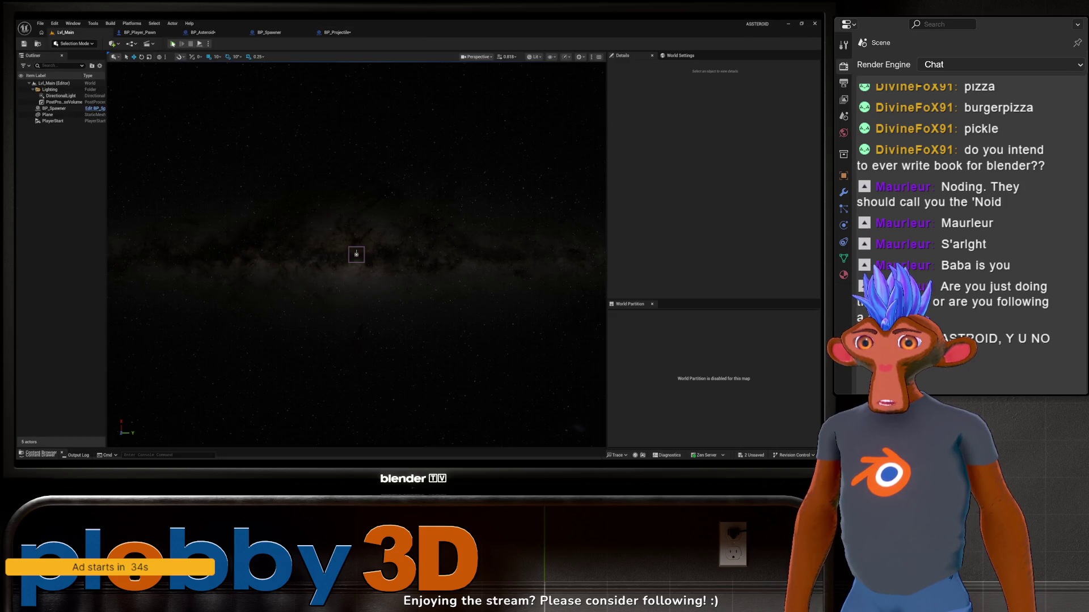
Playtest the game by shooting the asteroid and thrusting the ship, then stop the session
{"action": "left_click", "coordinate": [173, 44]}
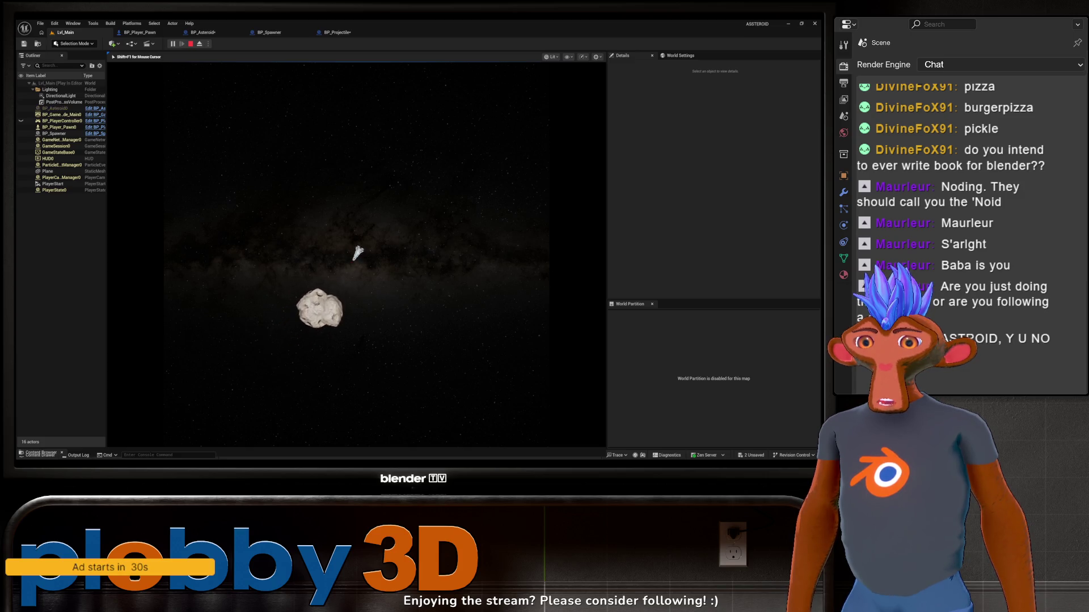
{"action": "key", "text": "space"}
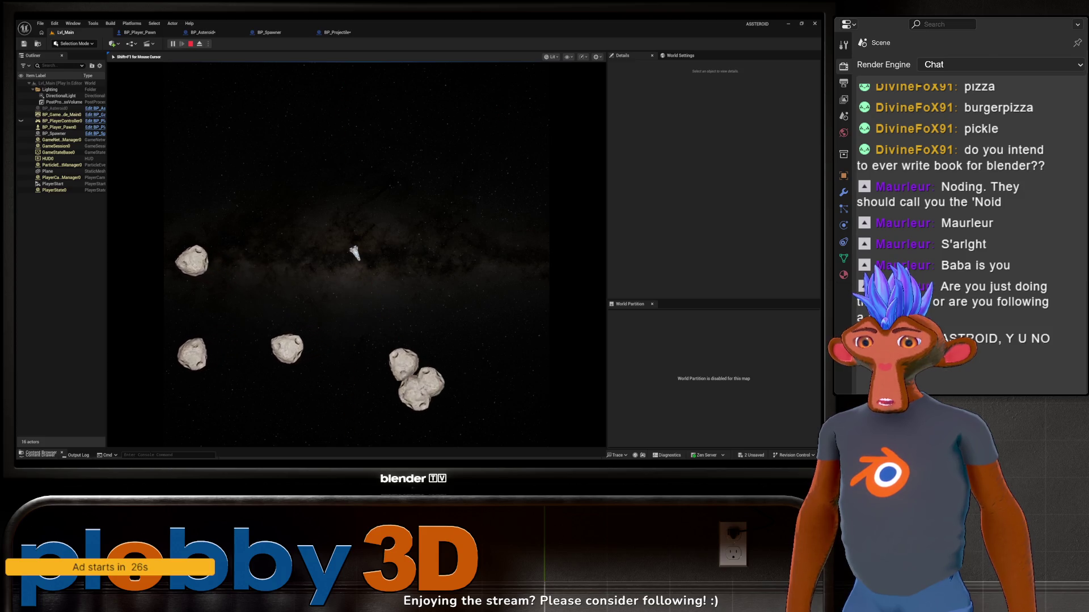
{"action": "key", "text": "w"}
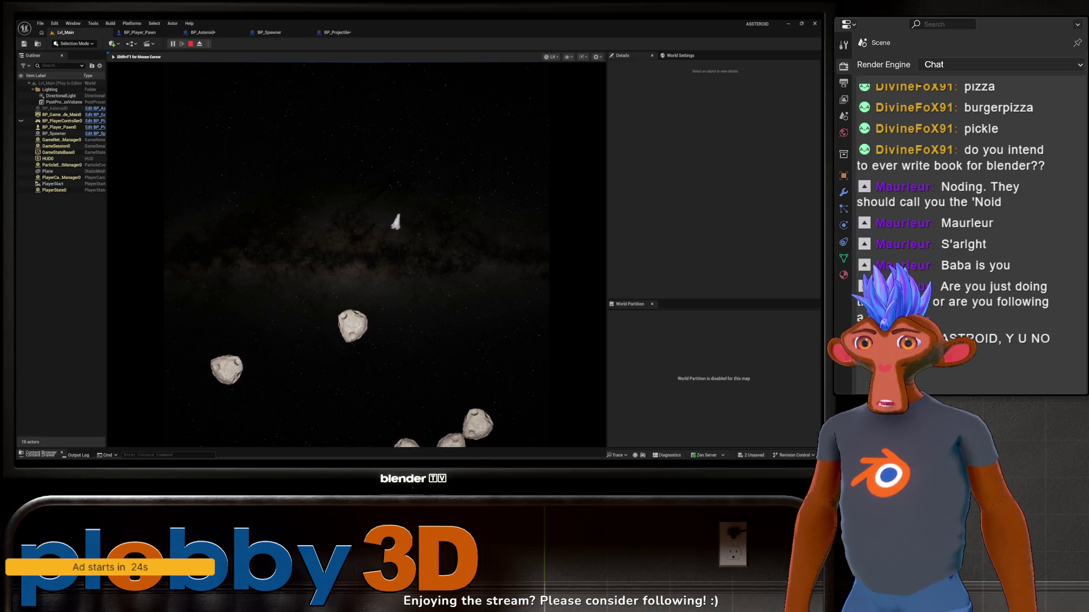
{"action": "key", "text": "space"}
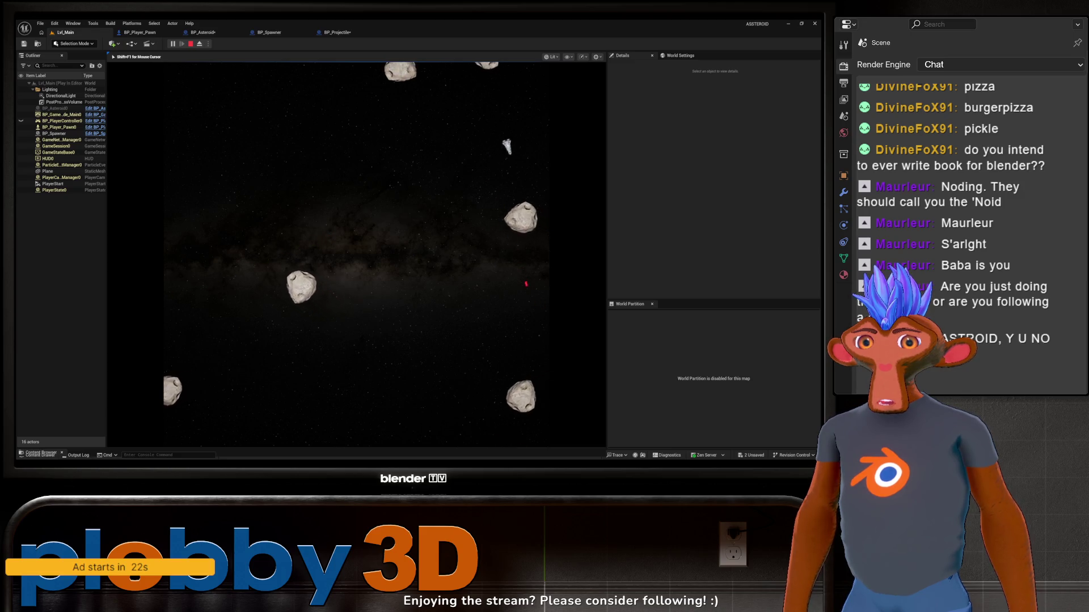
{"action": "key", "text": "Escape"}
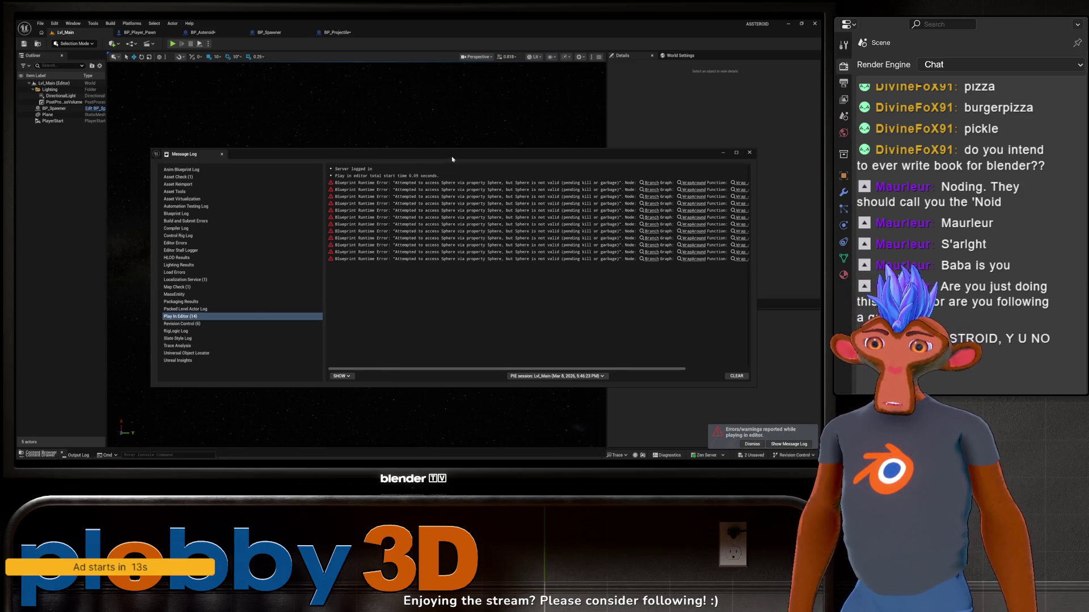
Clear and close the Message Log's runtime errors and go back to BP_Projectile
{"action": "left_click", "coordinate": [736, 376]}
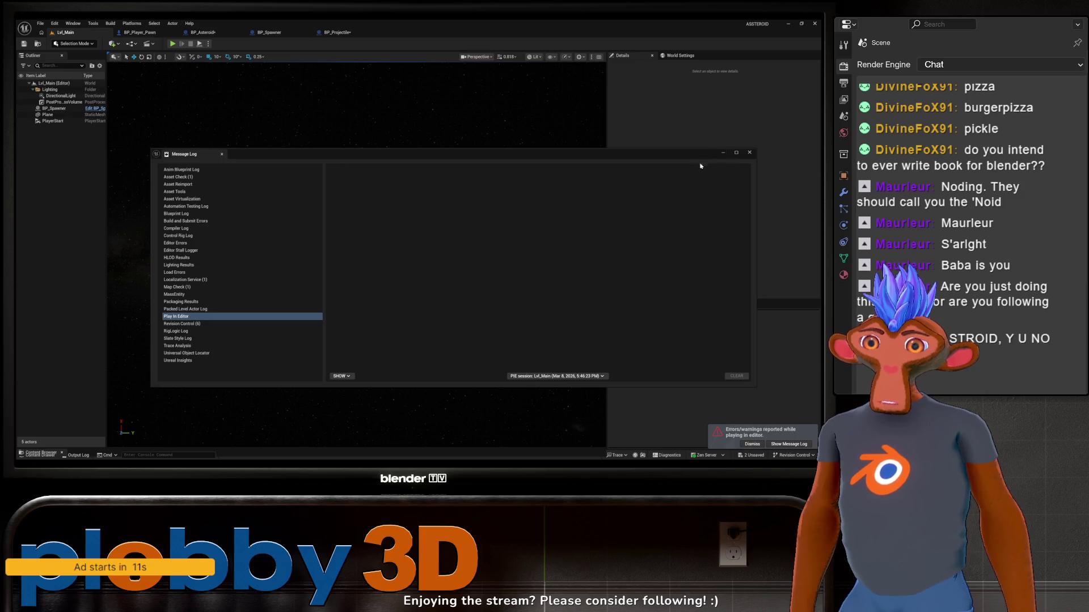
{"action": "left_click", "coordinate": [750, 152]}
{"action": "left_click", "coordinate": [338, 32]}
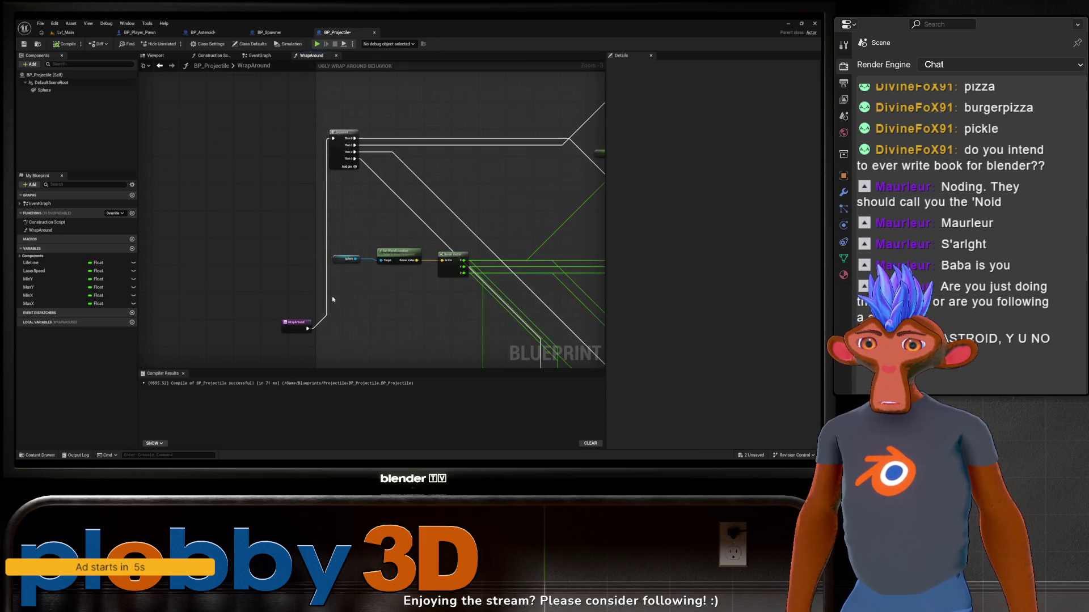
Move the WrapAround entry node beside Sequence and add an Is Valid node via 'isv'
{"action": "mouse_move", "coordinate": [292, 322]}
{"action": "left_mouse_down"}
{"action": "mouse_move", "coordinate": [226, 169]}
{"action": "mouse_move", "coordinate": [225, 143]}
{"action": "left_mouse_up"}
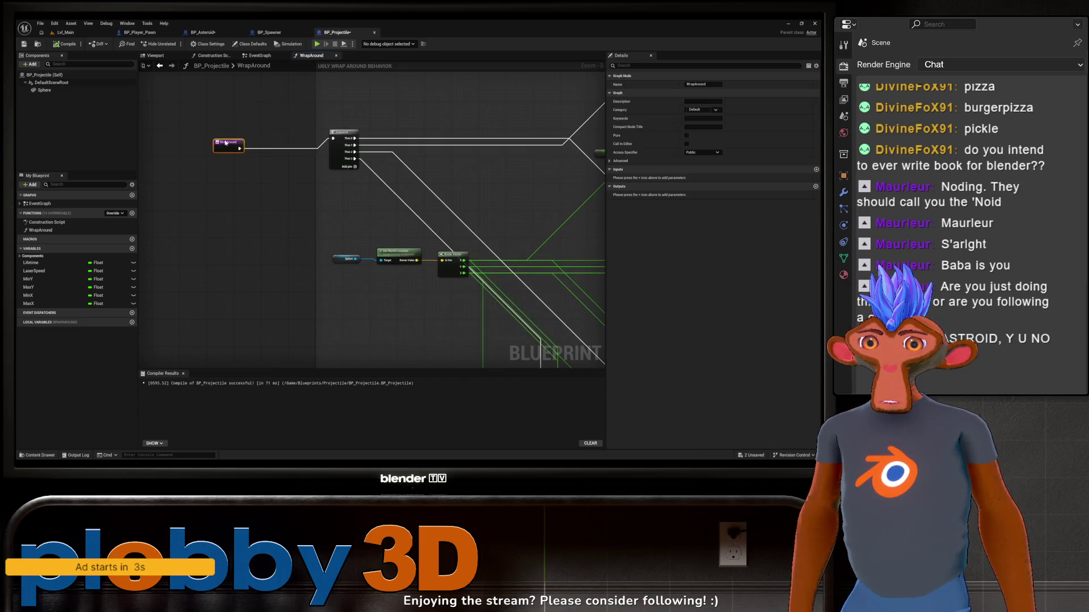
{"action": "right_click", "coordinate": [260, 209]}
{"action": "type", "text": "isvali"}
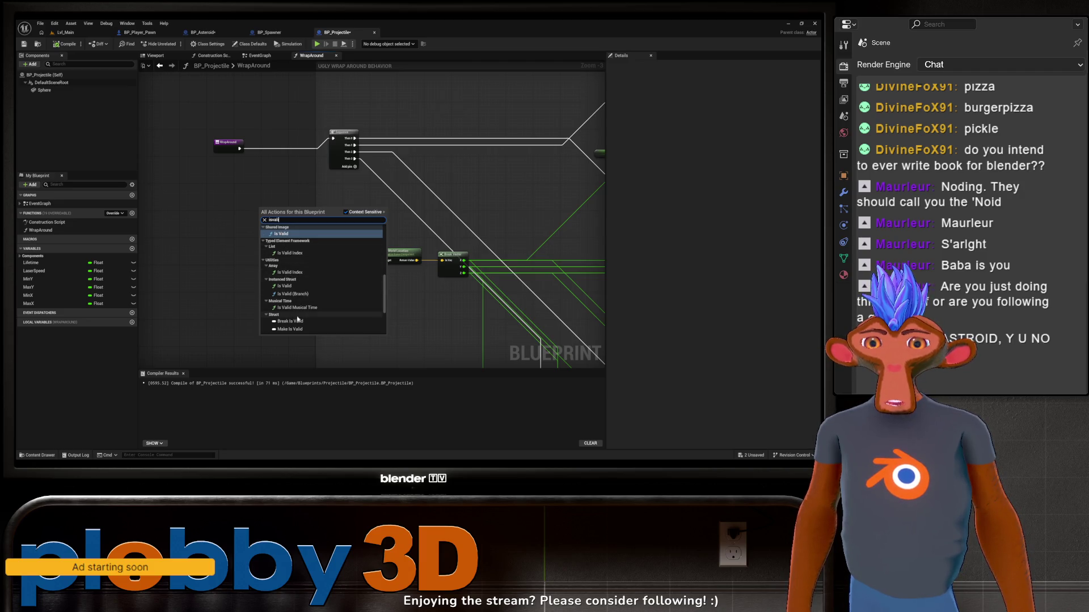
{"action": "scroll", "coordinate": [298, 279], "scroll_direction": "down", "scroll_amount": 3}
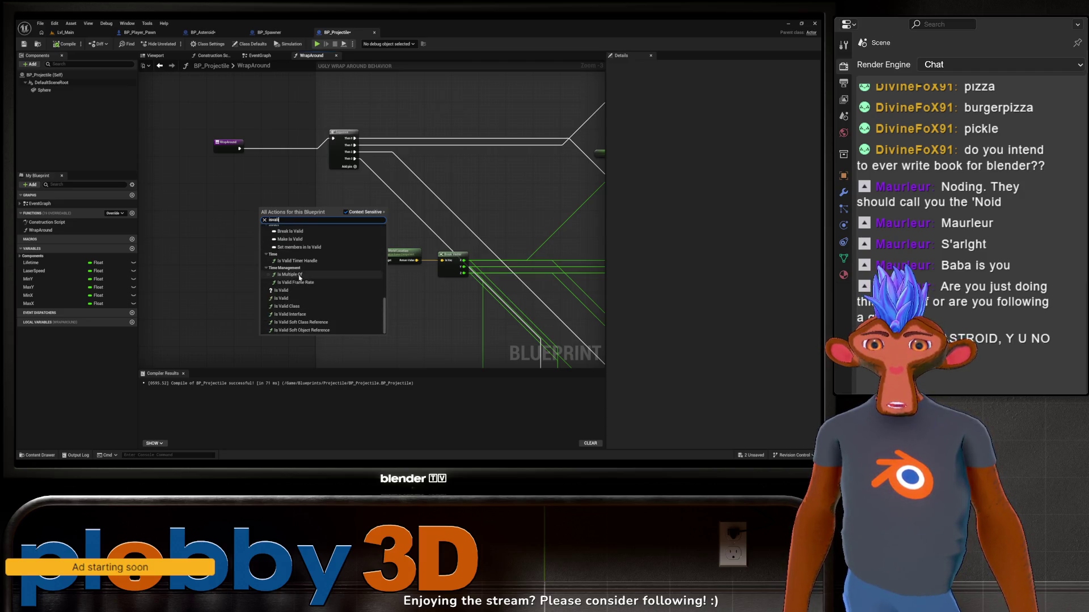
{"action": "scroll", "coordinate": [301, 264], "scroll_direction": "up", "scroll_amount": 2}
{"action": "scroll", "coordinate": [301, 263], "scroll_direction": "up", "scroll_amount": 5}
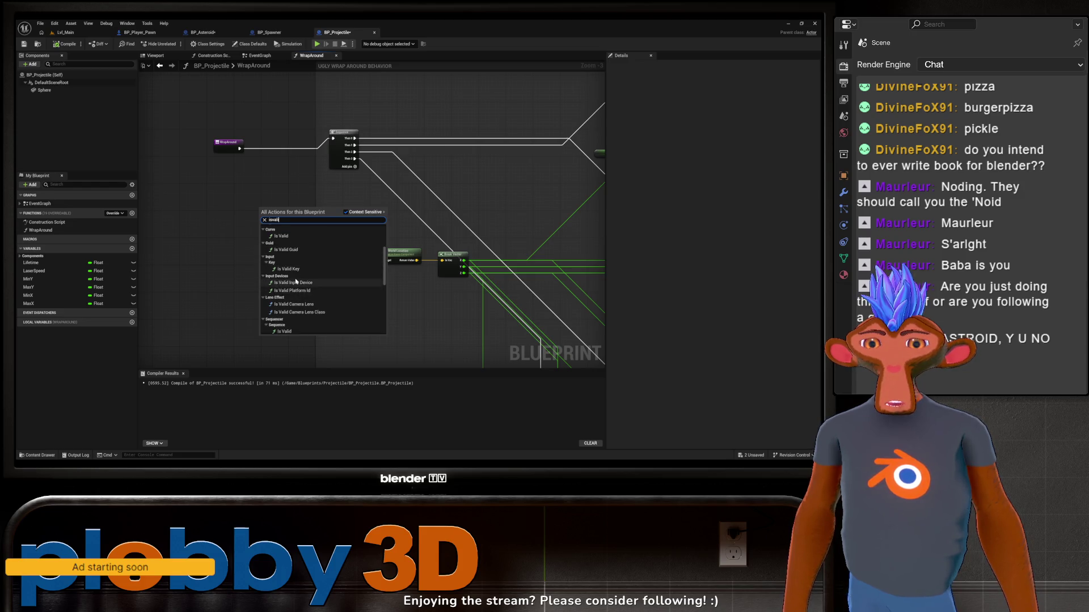
{"action": "scroll", "coordinate": [284, 284], "scroll_direction": "up", "scroll_amount": 3}
{"action": "scroll", "coordinate": [297, 275], "scroll_direction": "up", "scroll_amount": 2}
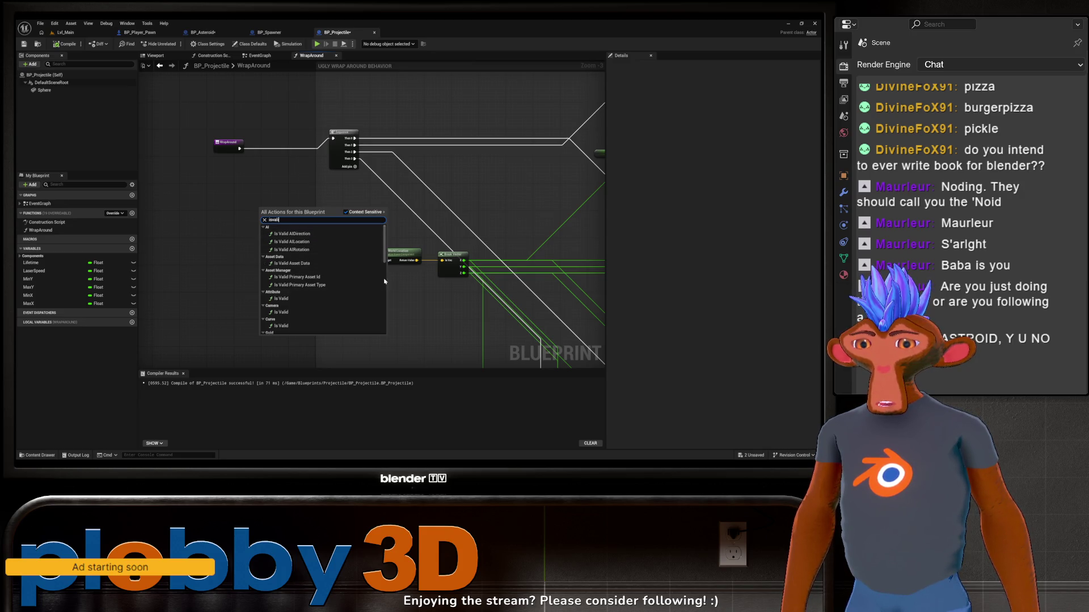
{"action": "left_click", "coordinate": [283, 298]}
Delete the Is Valid node again and recompile the projectile Blueprint
{"action": "left_click_drag", "start_coordinate": [271, 255], "coordinate": [282, 231]}
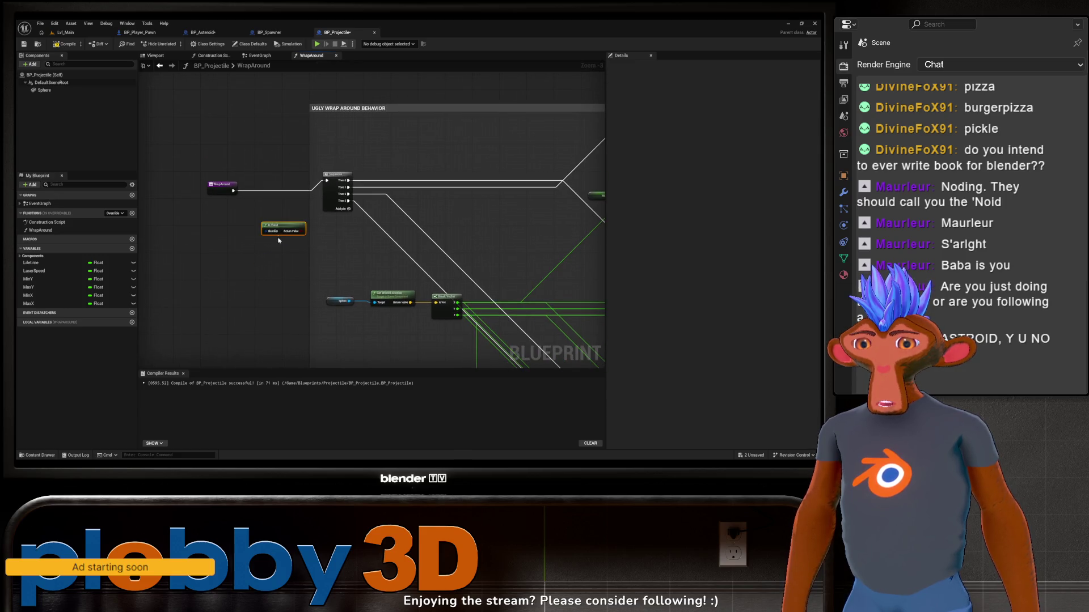
{"action": "key", "text": "Delete"}
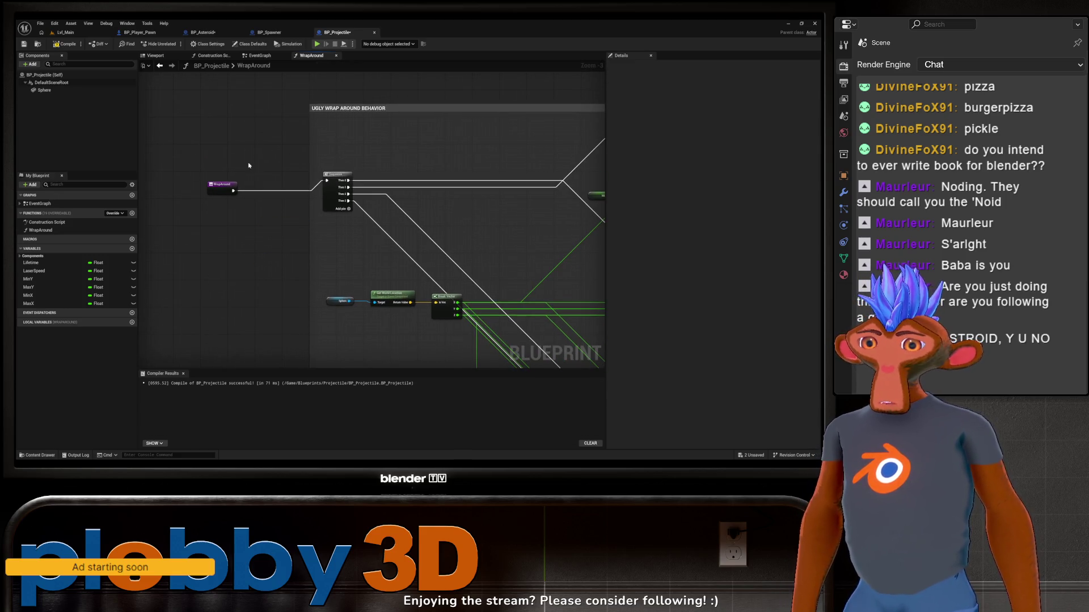
{"action": "scroll", "coordinate": [387, 287], "scroll_direction": "up", "scroll_amount": 3}
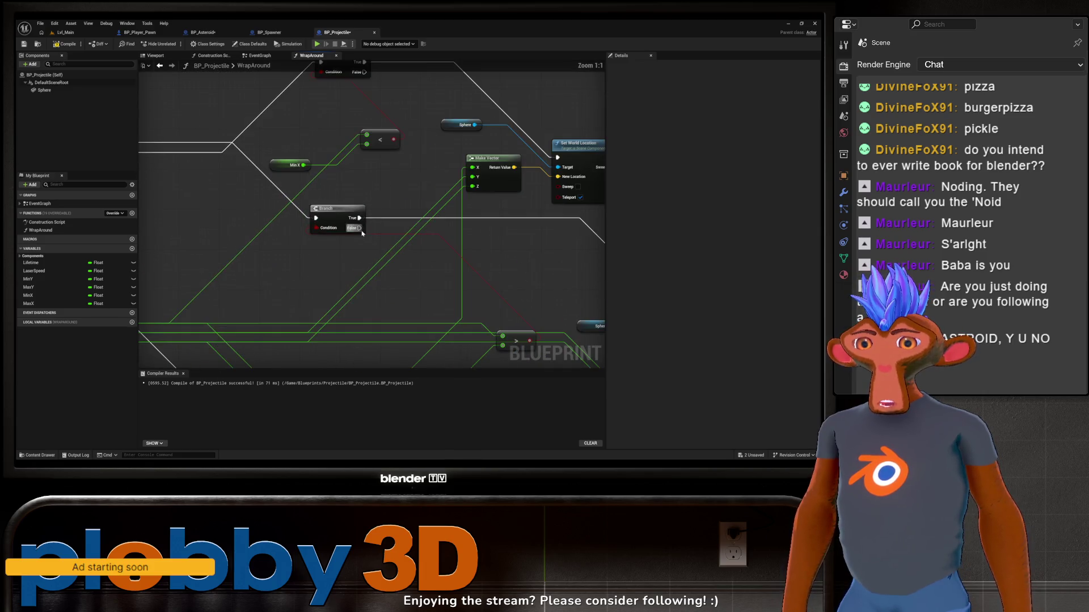
{"action": "scroll", "coordinate": [316, 242], "scroll_direction": "down", "scroll_amount": 3}
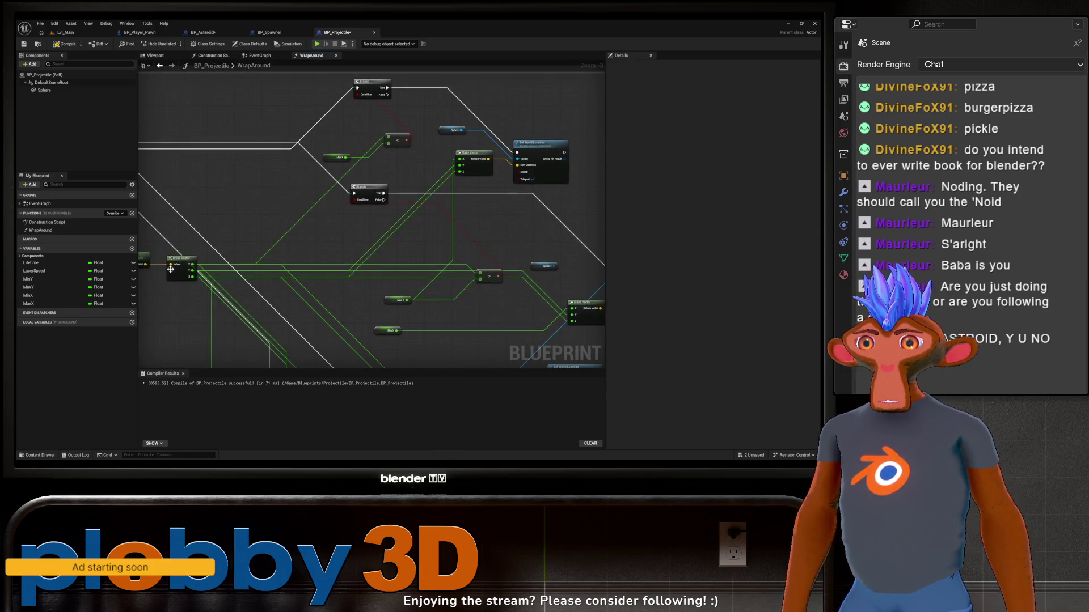
{"action": "left_click", "coordinate": [72, 42]}
{"action": "scroll", "coordinate": [307, 185], "scroll_direction": "down", "scroll_amount": 2}
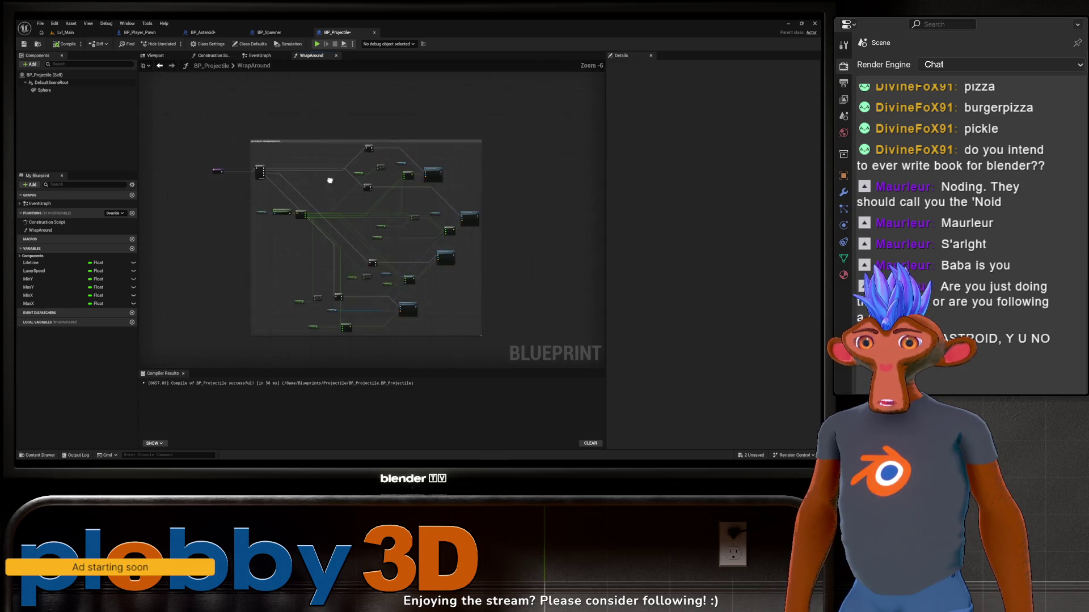
{"action": "scroll", "coordinate": [307, 185], "scroll_direction": "up", "scroll_amount": 1}
{"action": "left_click", "coordinate": [268, 33]}
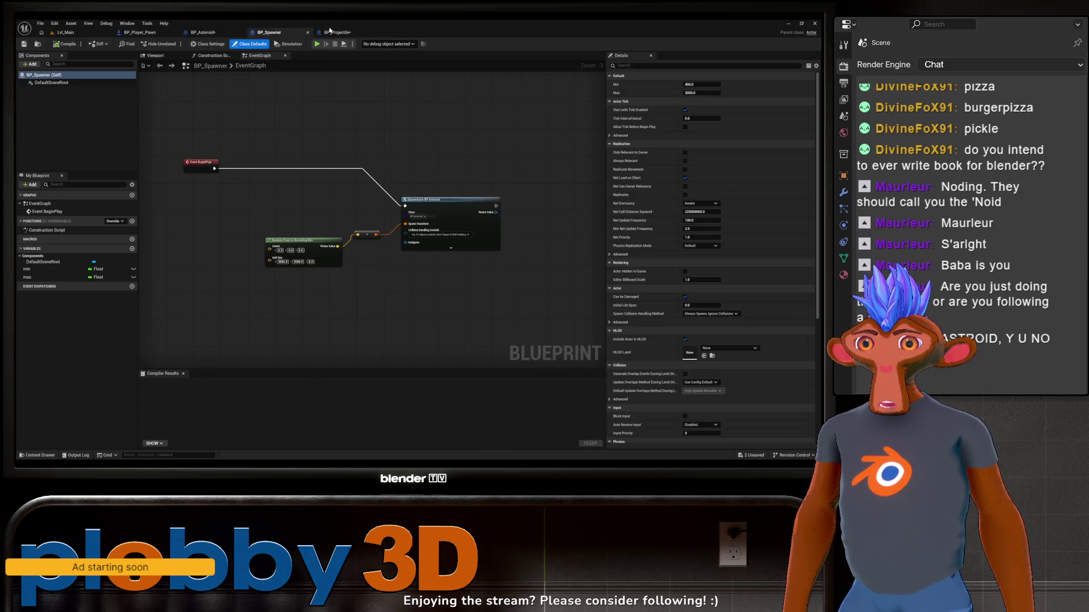
Pan through BP_Spawner's EventGraph, then open BP_Asteroid's graph in the maximized editor
{"action": "left_click", "coordinate": [337, 32]}
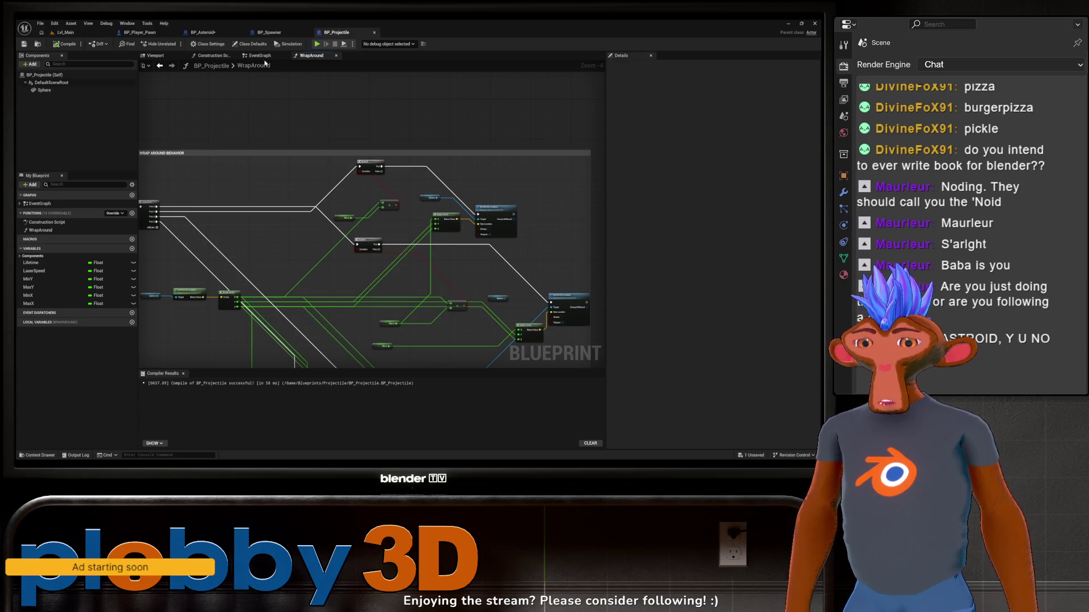
{"action": "left_click", "coordinate": [269, 32]}
{"action": "scroll", "coordinate": [365, 273], "scroll_direction": "up", "scroll_amount": 4}
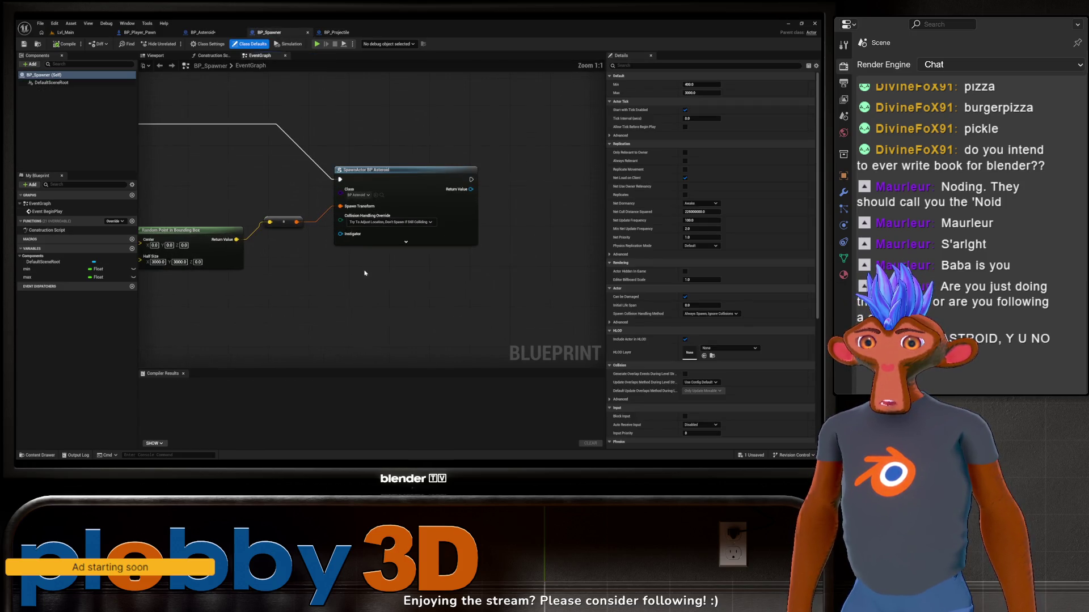
{"action": "left_click_drag", "start_coordinate": [330, 297], "coordinate": [421, 304]}
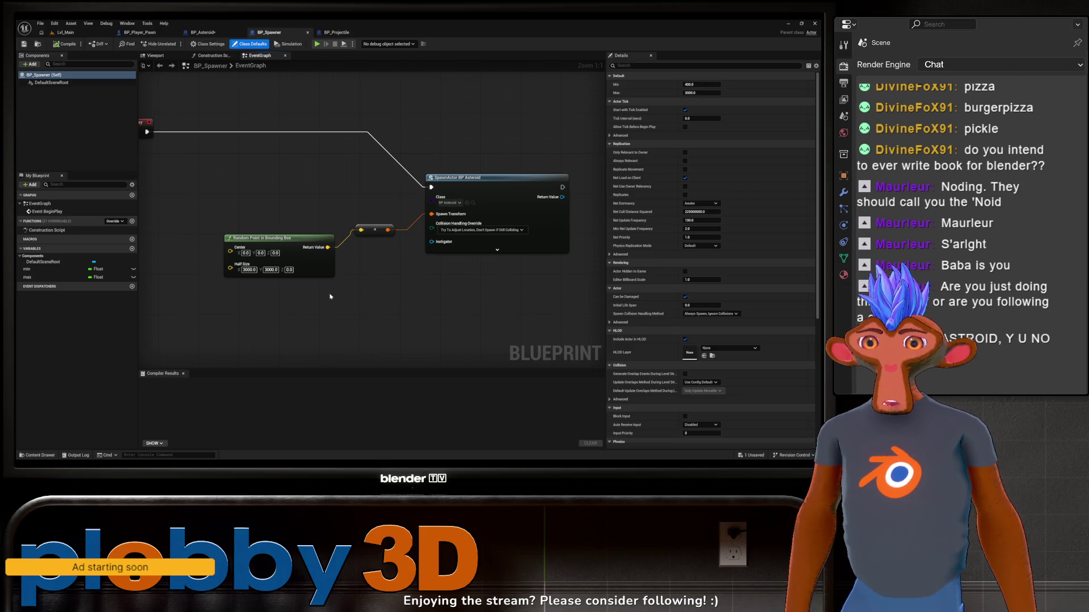
{"action": "scroll", "coordinate": [330, 296], "scroll_direction": "down", "scroll_amount": 8}
{"action": "double_click", "coordinate": [198, 25]}
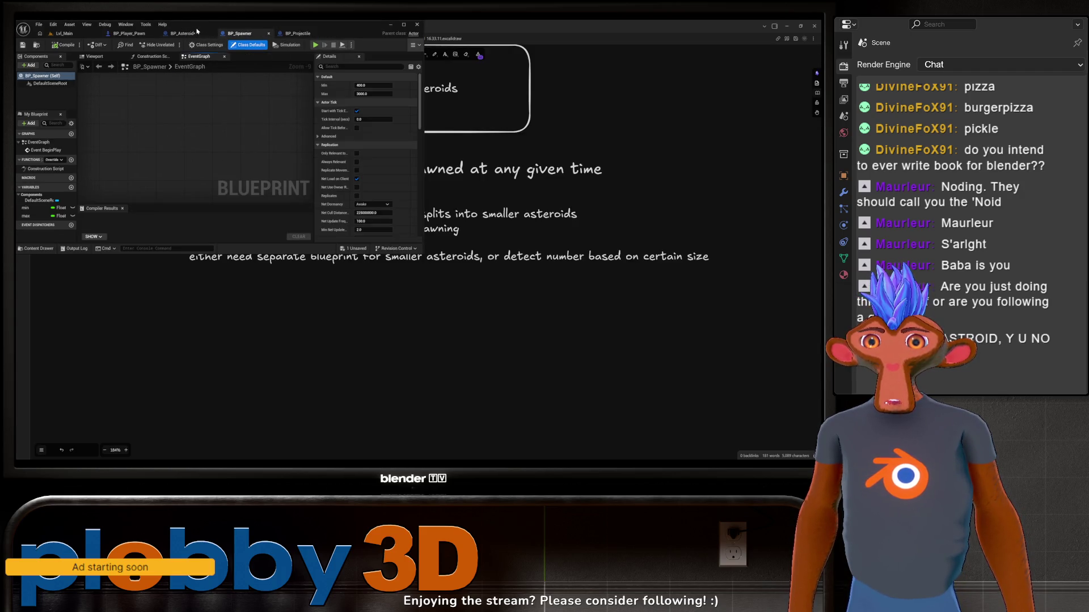
{"action": "double_click", "coordinate": [198, 33]}
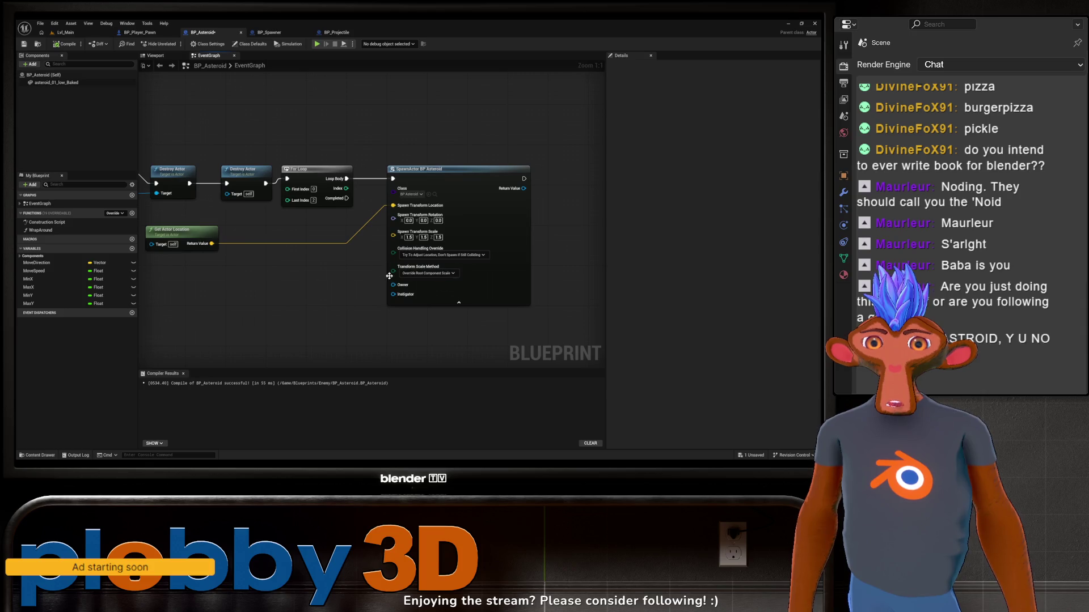
Make the Spawn Actor node multiply with root scale and use a 0.5, 0.5, 0.5 spawn scale
{"action": "left_click", "coordinate": [428, 274]}
{"action": "left_click", "coordinate": [424, 288]}
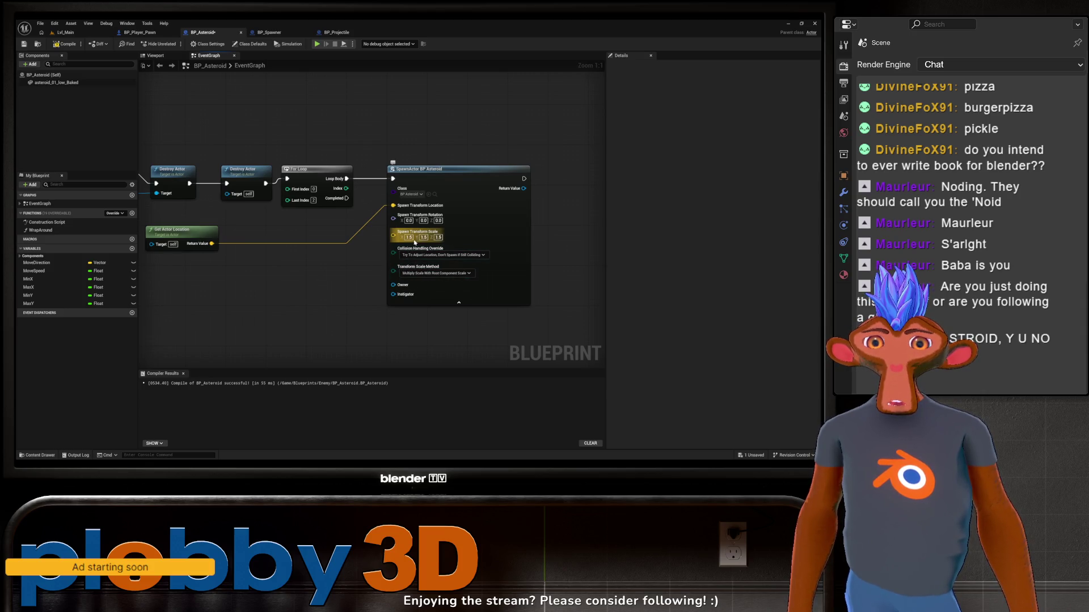
{"action": "type", "text": "0.5"}
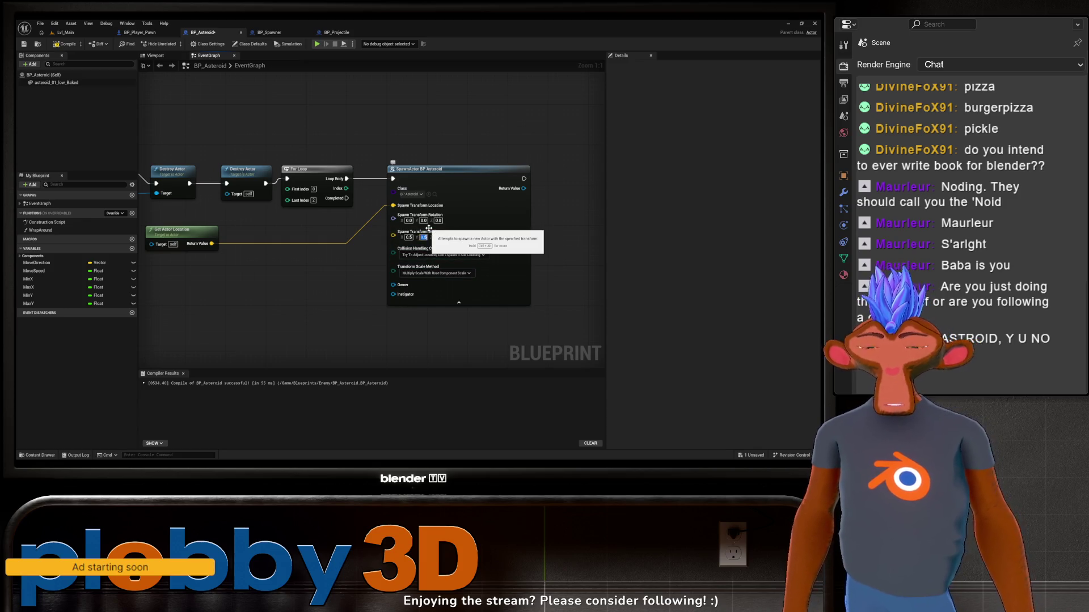
{"action": "left_click", "coordinate": [424, 238]}
{"action": "type", "text": "0.5"}
{"action": "key", "text": "Tab"}
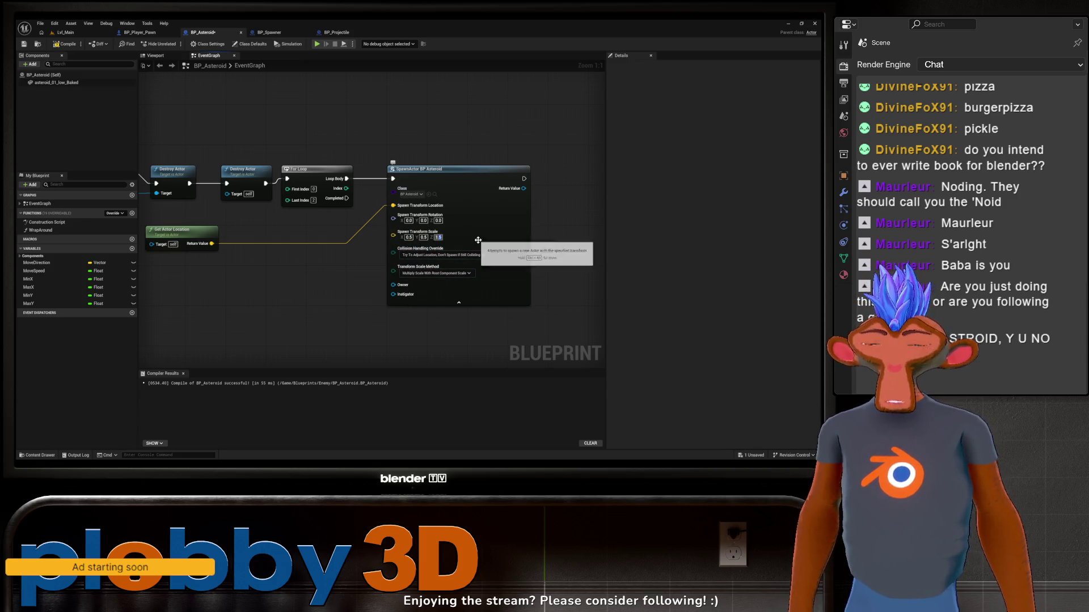
{"action": "type", "text": "1"}
{"action": "type", "text": ".5"}
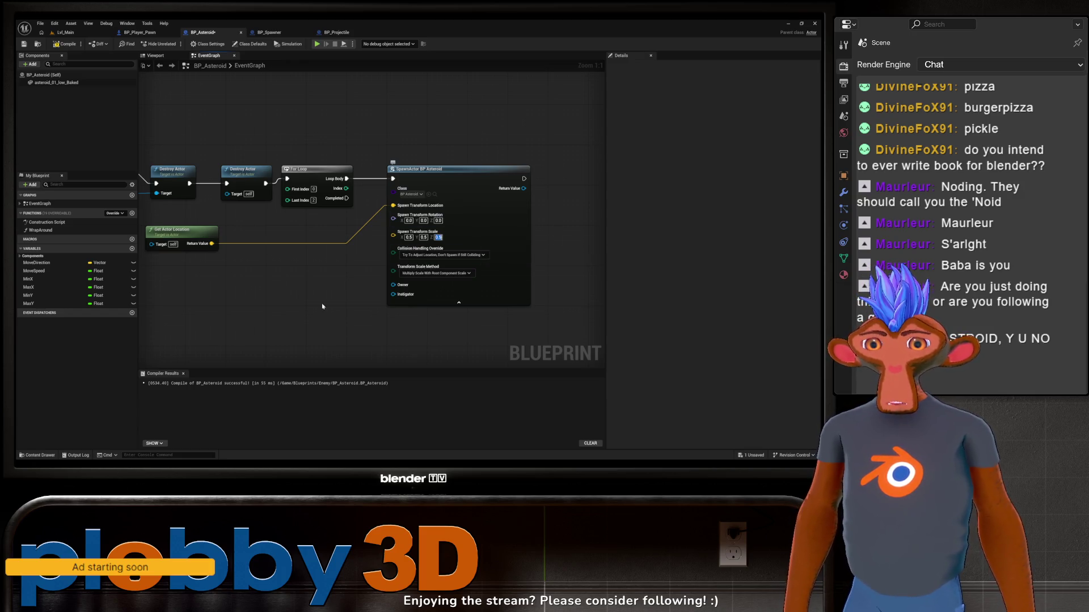
{"action": "key", "text": "Return"}
{"action": "mouse_move", "coordinate": [301, 277]}
{"action": "left_mouse_down"}
{"action": "mouse_move", "coordinate": [243, 292]}
{"action": "mouse_move", "coordinate": [338, 290]}
{"action": "left_mouse_up"}
{"action": "scroll", "coordinate": [317, 318], "scroll_direction": "down", "scroll_amount": 2}
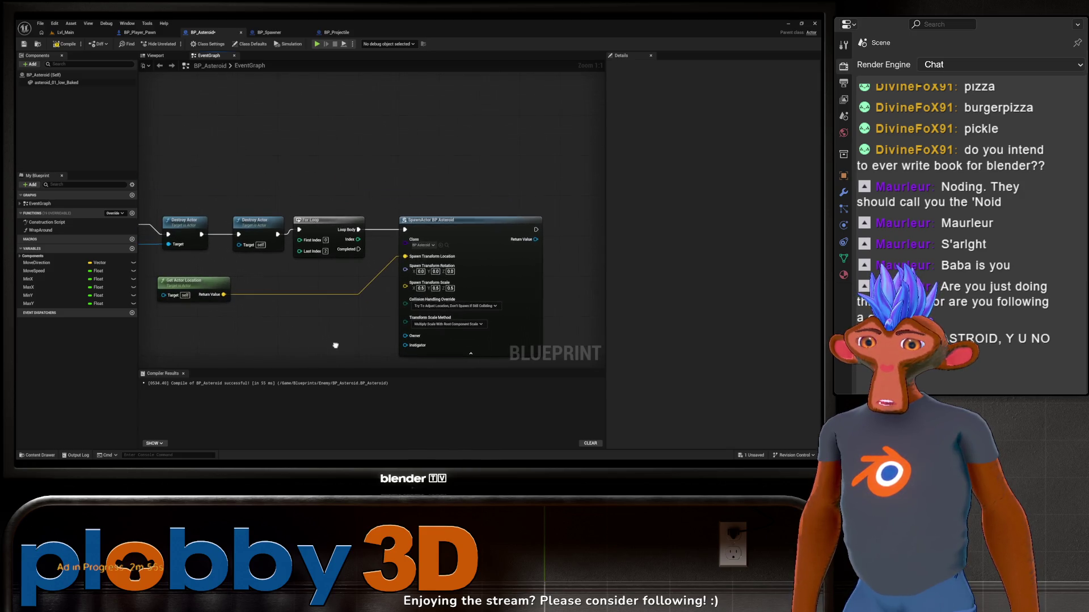
{"action": "scroll", "coordinate": [283, 296], "scroll_direction": "down", "scroll_amount": 1}
{"action": "left_click_drag", "start_coordinate": [283, 295], "coordinate": [432, 410]}
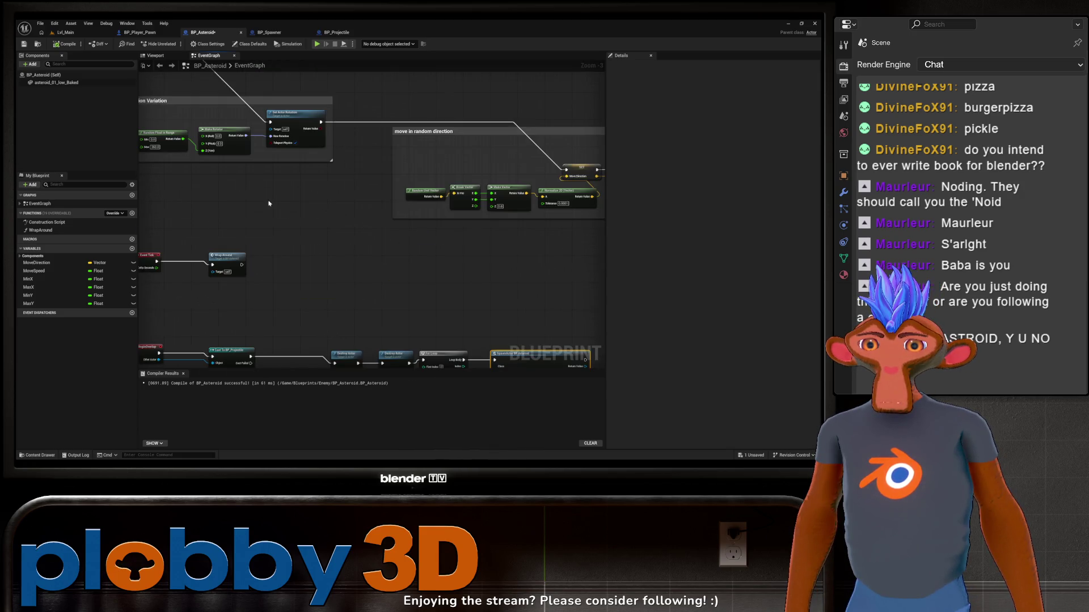
{"action": "scroll", "coordinate": [193, 119], "scroll_direction": "down", "scroll_amount": 1}
{"action": "left_click_drag", "start_coordinate": [228, 131], "coordinate": [193, 119]}
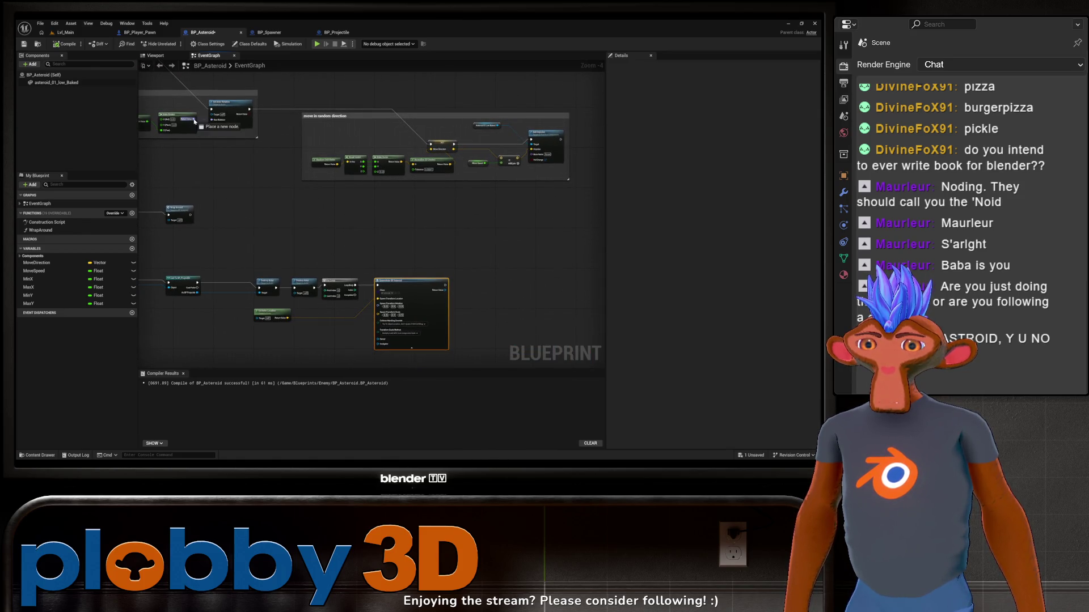
{"action": "left_click_drag", "start_coordinate": [249, 200], "coordinate": [376, 311]}
{"action": "scroll", "coordinate": [280, 216], "scroll_direction": "up", "scroll_amount": 3}
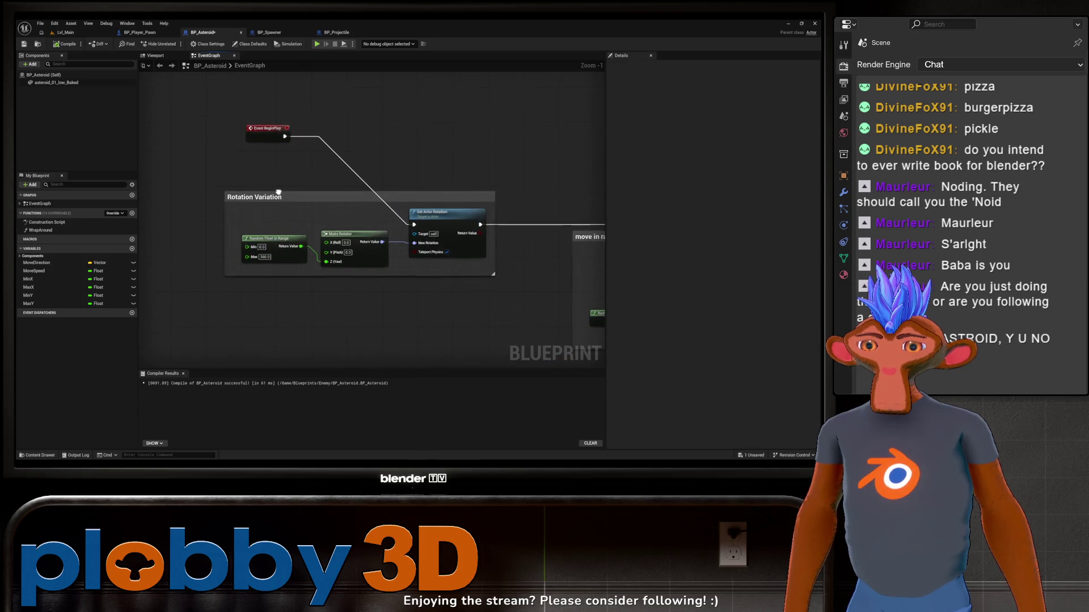
{"action": "left_click_drag", "start_coordinate": [295, 240], "coordinate": [259, 231]}
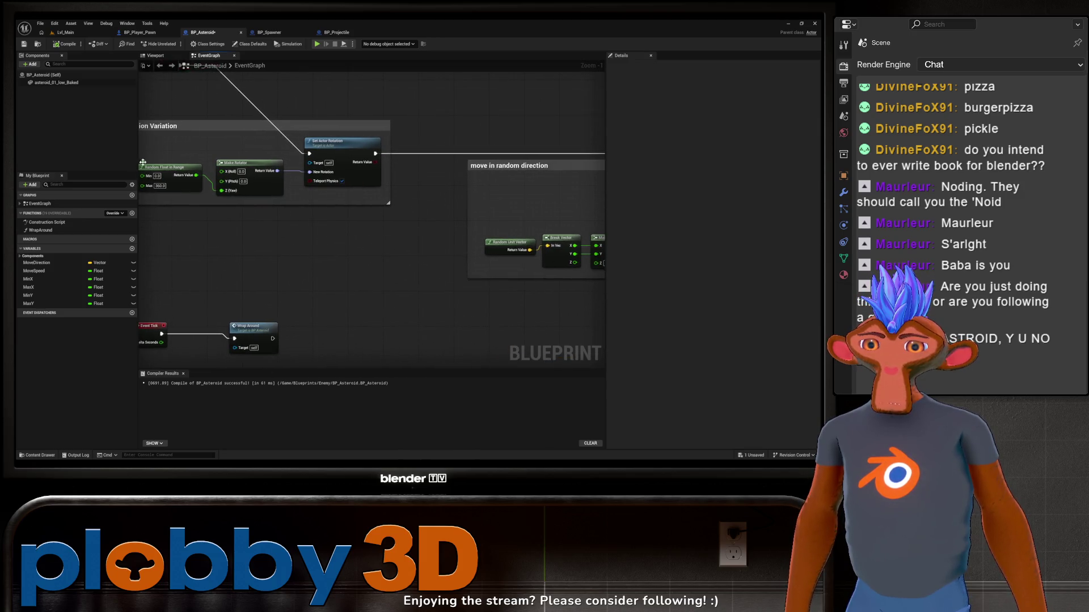
{"action": "left_click_drag", "start_coordinate": [362, 252], "coordinate": [315, 245]}
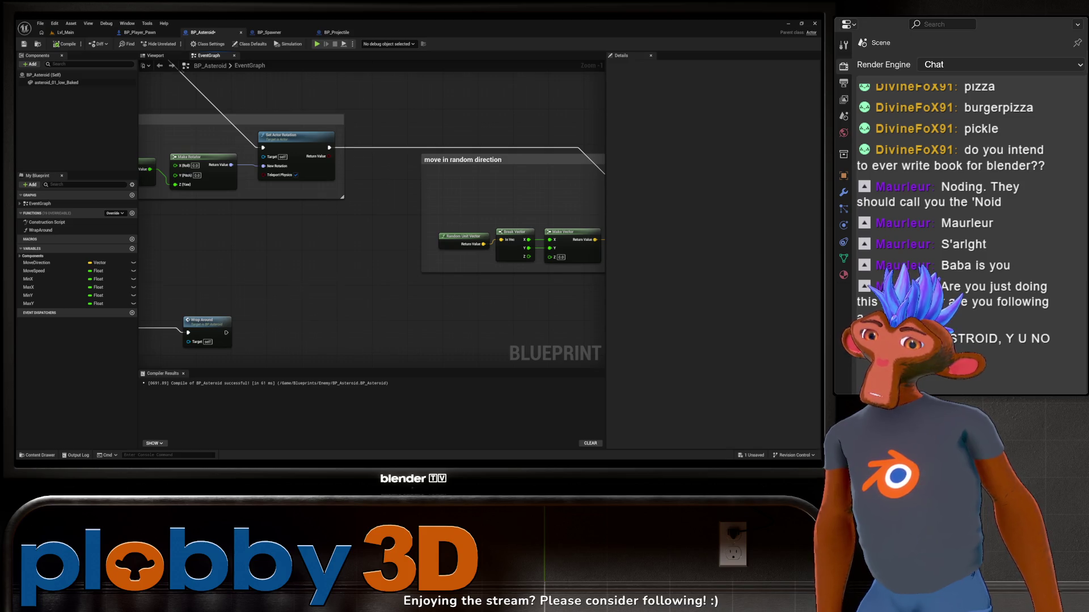
{"action": "mouse_move", "coordinate": [275, 267]}
{"action": "left_mouse_down"}
{"action": "mouse_move", "coordinate": [364, 347]}
{"action": "mouse_move", "coordinate": [365, 284]}
{"action": "left_mouse_up"}
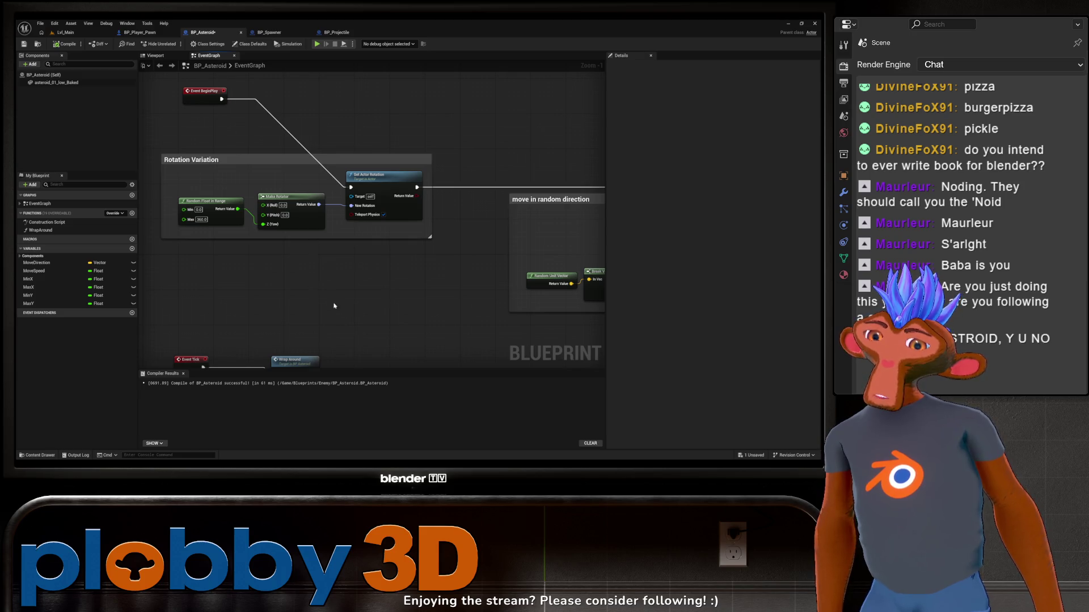
{"action": "mouse_move", "coordinate": [388, 198]}
{"action": "left_mouse_down"}
{"action": "mouse_move", "coordinate": [346, 238]}
{"action": "mouse_move", "coordinate": [224, 247]}
{"action": "mouse_move", "coordinate": [246, 252]}
{"action": "left_mouse_up"}
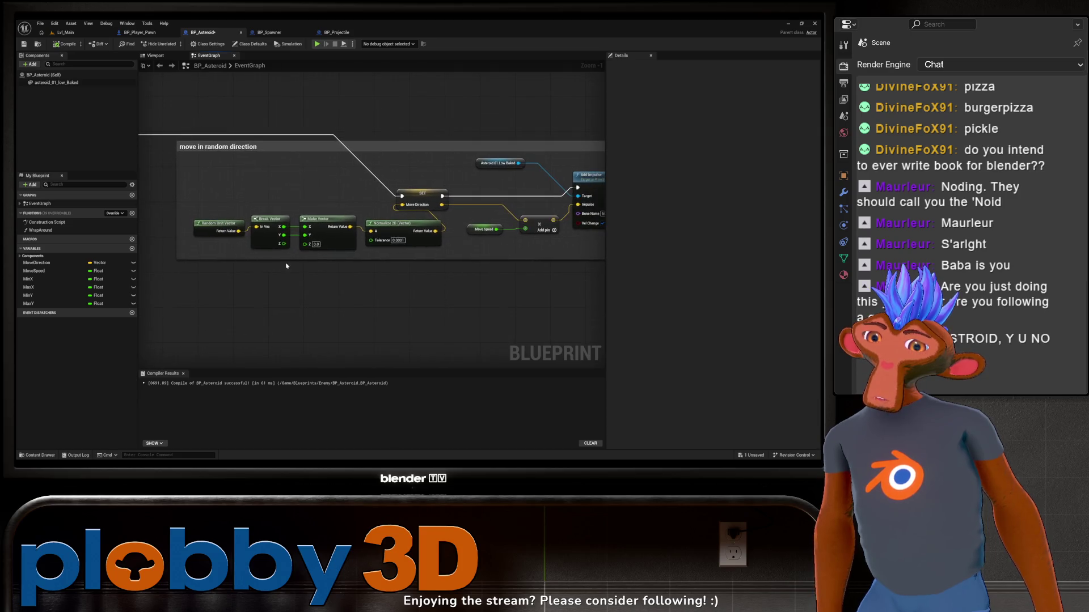
{"action": "left_click_drag", "start_coordinate": [320, 258], "coordinate": [255, 253]}
{"action": "left_click_drag", "start_coordinate": [343, 273], "coordinate": [278, 271]}
{"action": "left_click_drag", "start_coordinate": [391, 277], "coordinate": [341, 85]}
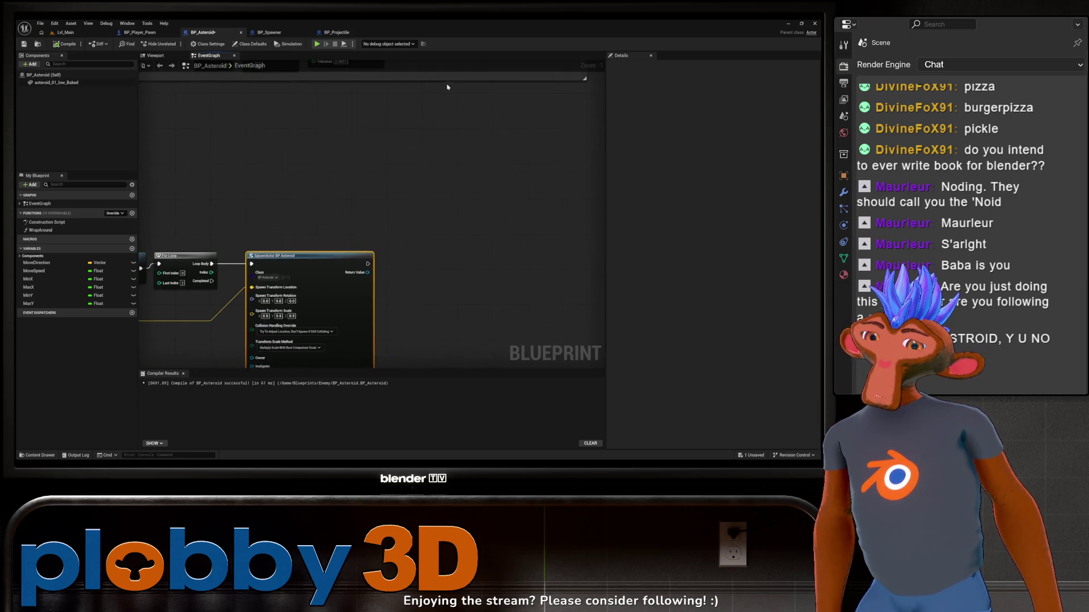
{"action": "left_click_drag", "start_coordinate": [244, 227], "coordinate": [329, 164]}
{"action": "mouse_move", "coordinate": [218, 252]}
{"action": "left_mouse_down"}
{"action": "mouse_move", "coordinate": [321, 259]}
{"action": "mouse_move", "coordinate": [341, 306]}
{"action": "left_mouse_up"}
{"action": "left_click_drag", "start_coordinate": [317, 238], "coordinate": [340, 309]}
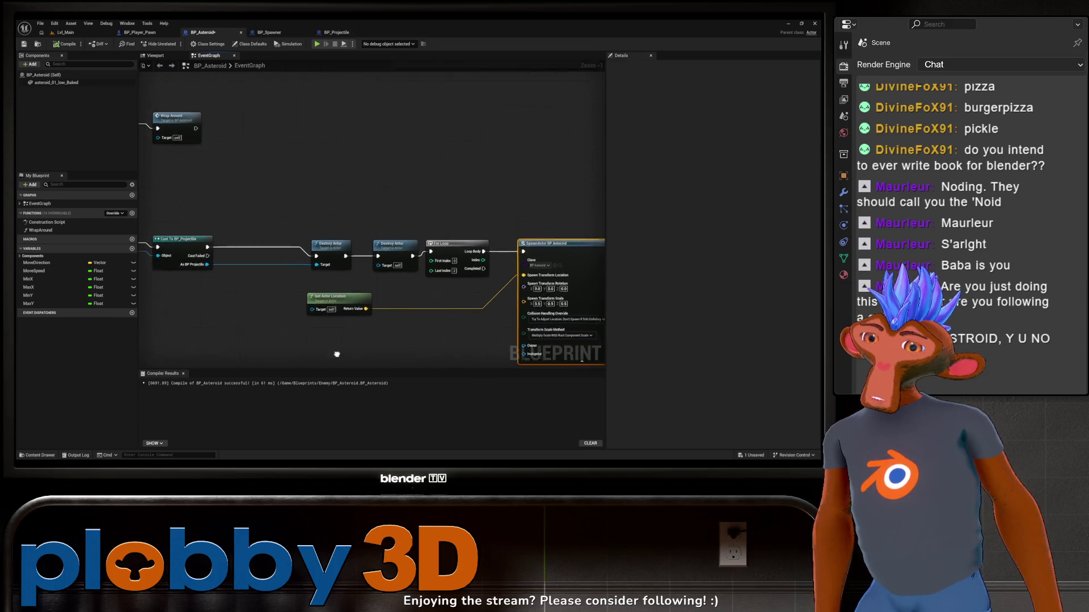
{"action": "mouse_move", "coordinate": [296, 234]}
{"action": "left_mouse_down"}
{"action": "mouse_move", "coordinate": [290, 309]}
{"action": "mouse_move", "coordinate": [349, 355]}
{"action": "left_mouse_up"}
{"action": "left_click_drag", "start_coordinate": [220, 74], "coordinate": [270, 155]}
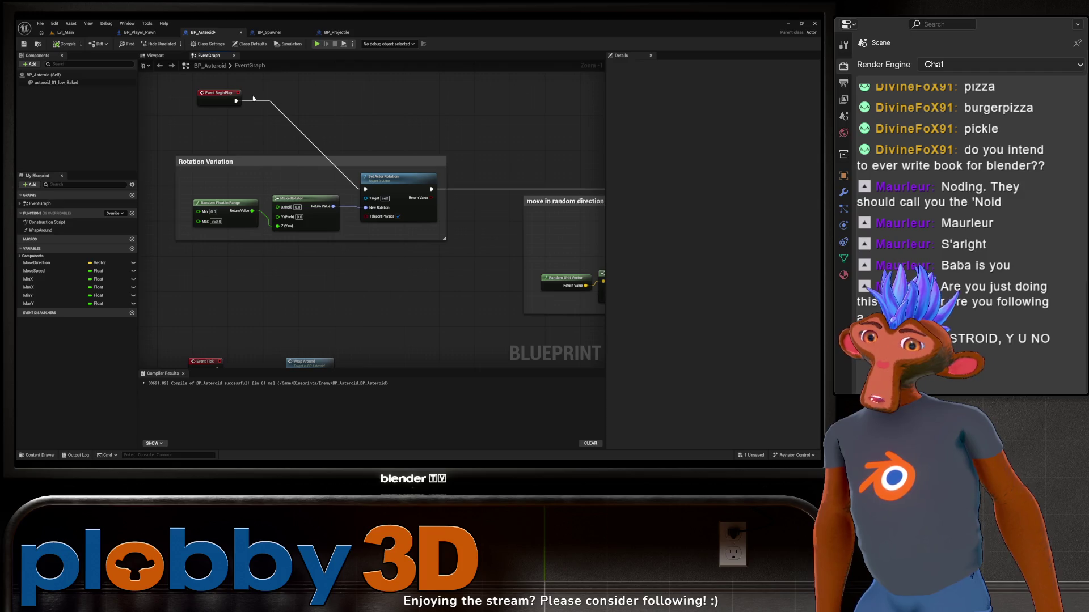
{"action": "left_click_drag", "start_coordinate": [253, 99], "coordinate": [158, 79]}
{"action": "left_click_drag", "start_coordinate": [318, 317], "coordinate": [294, 170]}
{"action": "left_click_drag", "start_coordinate": [352, 274], "coordinate": [249, 210]}
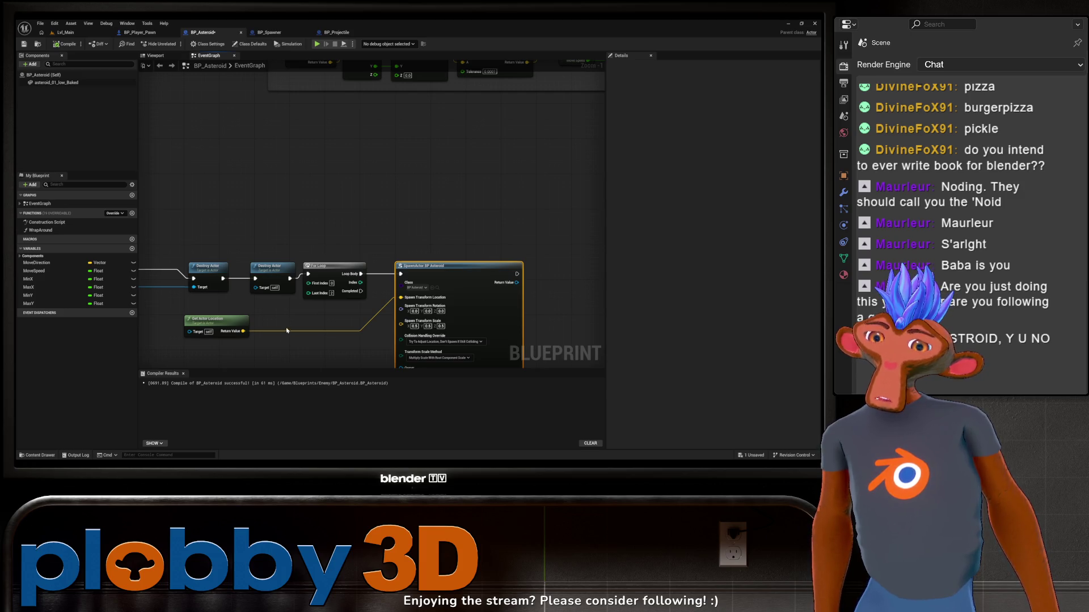
{"action": "left_click_drag", "start_coordinate": [287, 330], "coordinate": [336, 242]}
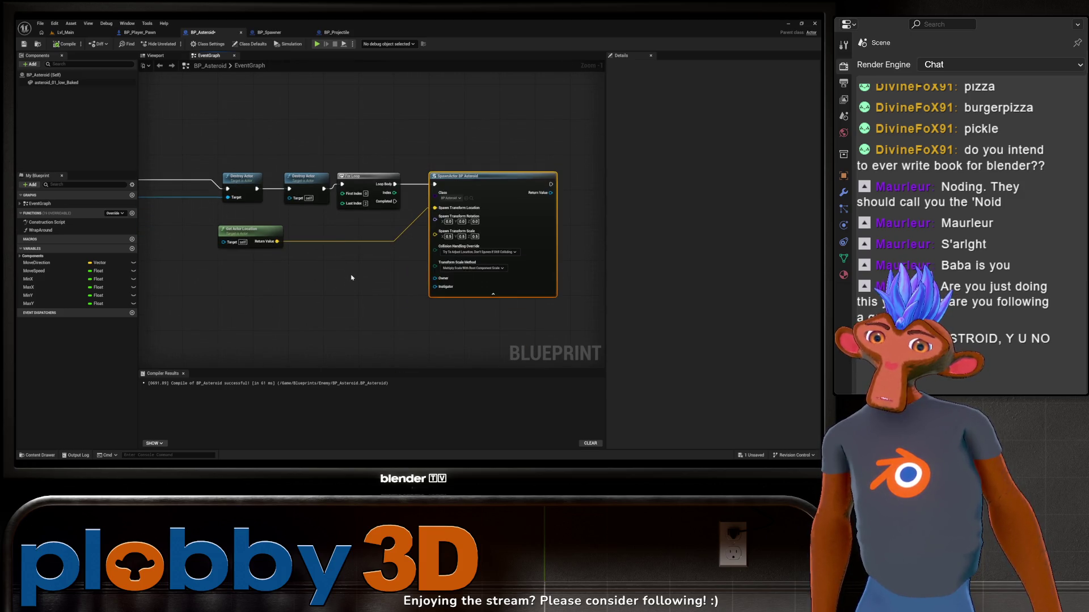
{"action": "mouse_move", "coordinate": [389, 252]}
{"action": "left_mouse_down"}
{"action": "mouse_move", "coordinate": [365, 240]}
{"action": "mouse_move", "coordinate": [482, 268]}
{"action": "mouse_move", "coordinate": [331, 263]}
{"action": "left_mouse_up"}
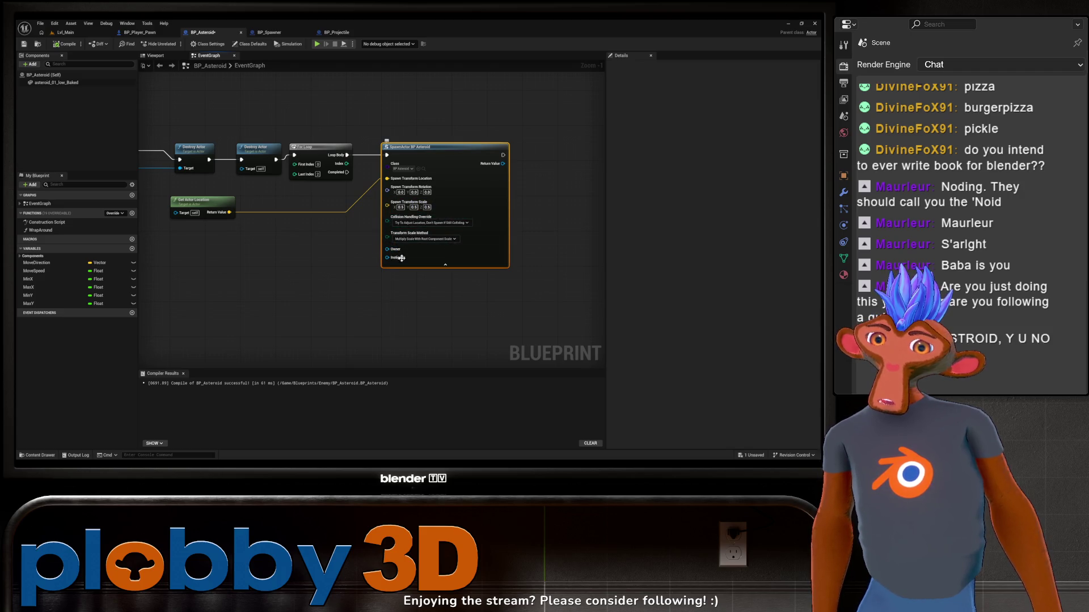
{"action": "left_click_drag", "start_coordinate": [229, 259], "coordinate": [361, 260]}
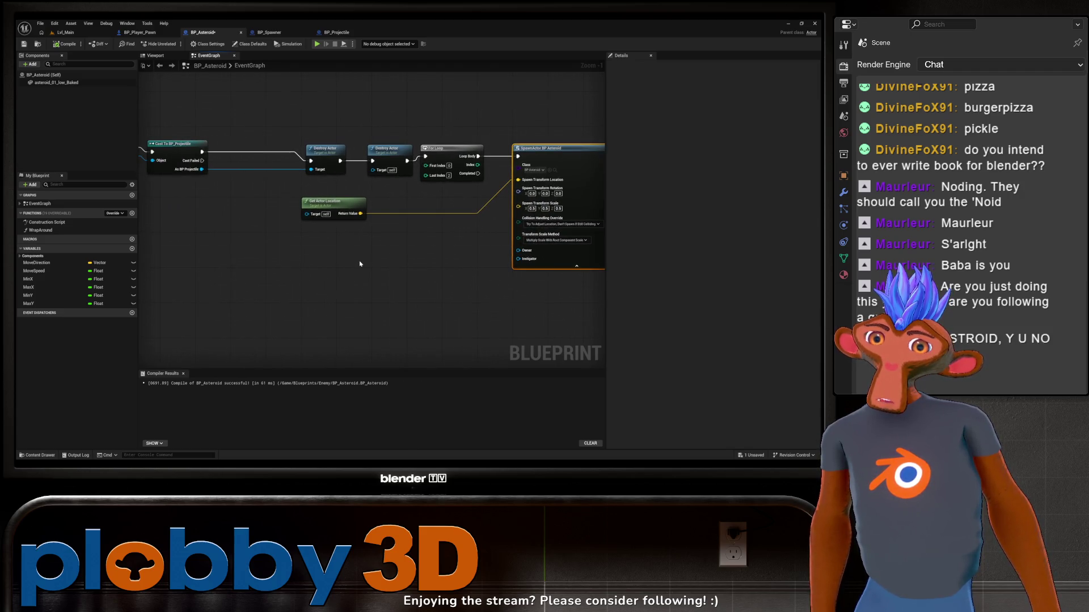
{"action": "mouse_move", "coordinate": [430, 261]}
{"action": "left_mouse_down"}
{"action": "mouse_move", "coordinate": [335, 263]}
{"action": "mouse_move", "coordinate": [359, 267]}
{"action": "mouse_move", "coordinate": [277, 282]}
{"action": "mouse_move", "coordinate": [345, 289]}
{"action": "mouse_move", "coordinate": [219, 274]}
{"action": "mouse_move", "coordinate": [278, 291]}
{"action": "left_mouse_up"}
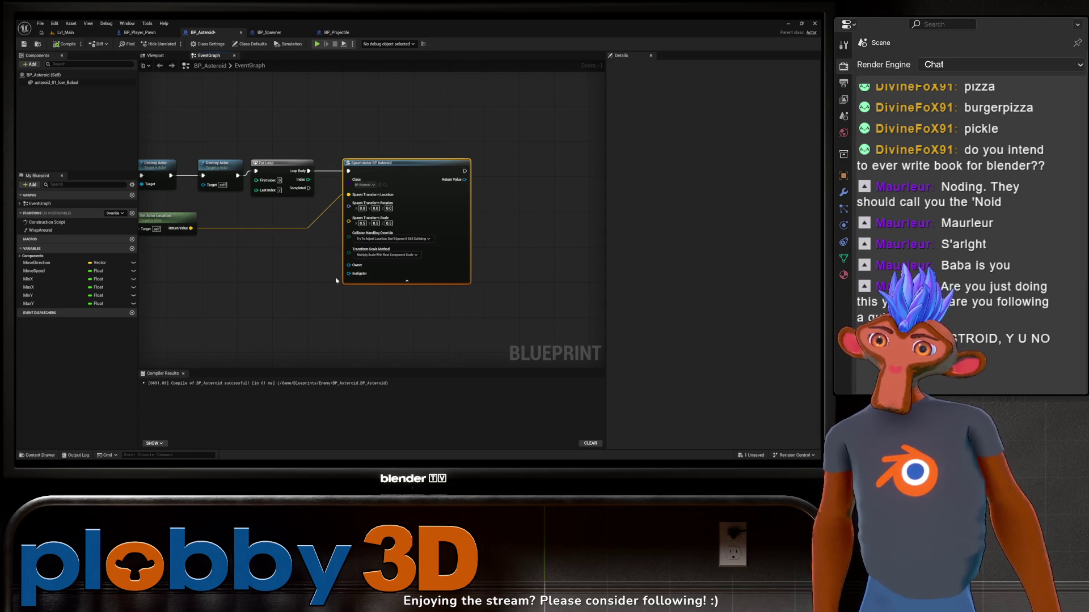
{"action": "left_click_drag", "start_coordinate": [263, 287], "coordinate": [252, 279]}
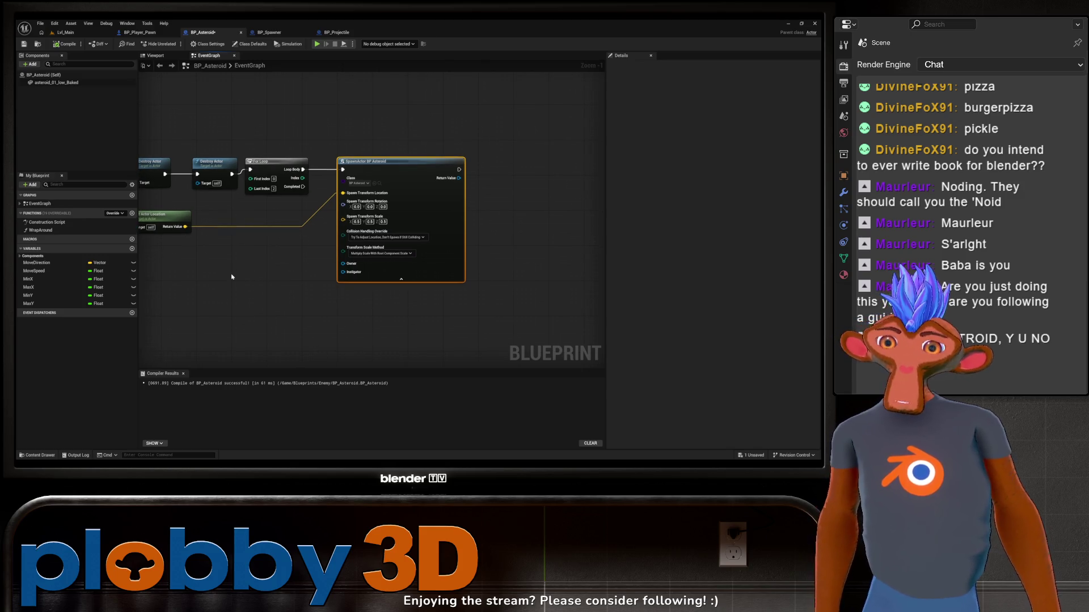
{"action": "left_click_drag", "start_coordinate": [164, 300], "coordinate": [208, 296]}
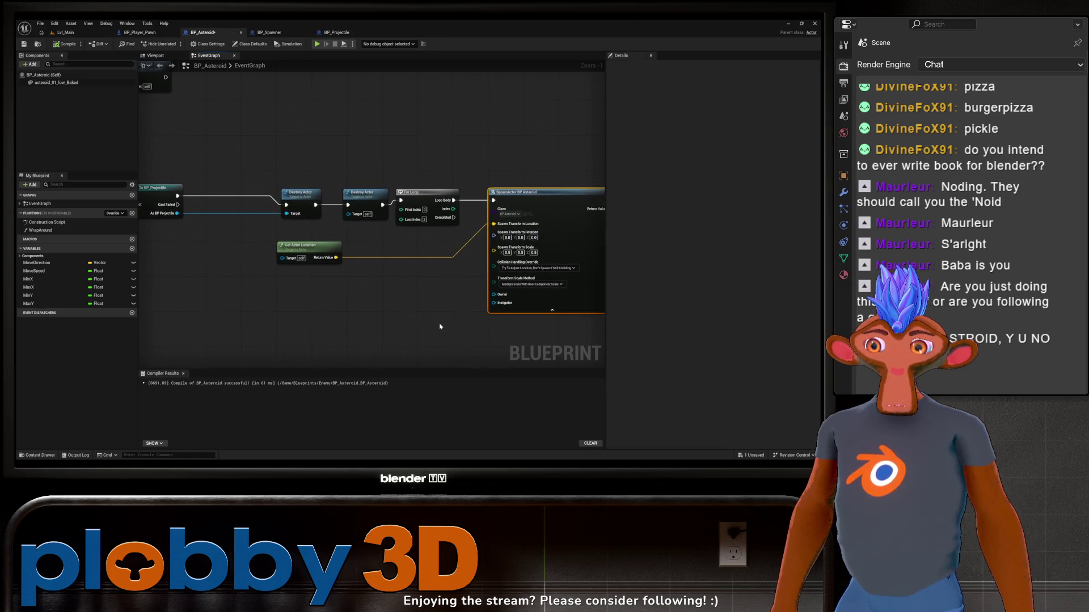
{"action": "scroll", "coordinate": [403, 296], "scroll_direction": "up", "scroll_amount": 1}
{"action": "scroll", "coordinate": [402, 296], "scroll_direction": "up", "scroll_amount": 1}
{"action": "scroll", "coordinate": [362, 304], "scroll_direction": "down", "scroll_amount": 1}
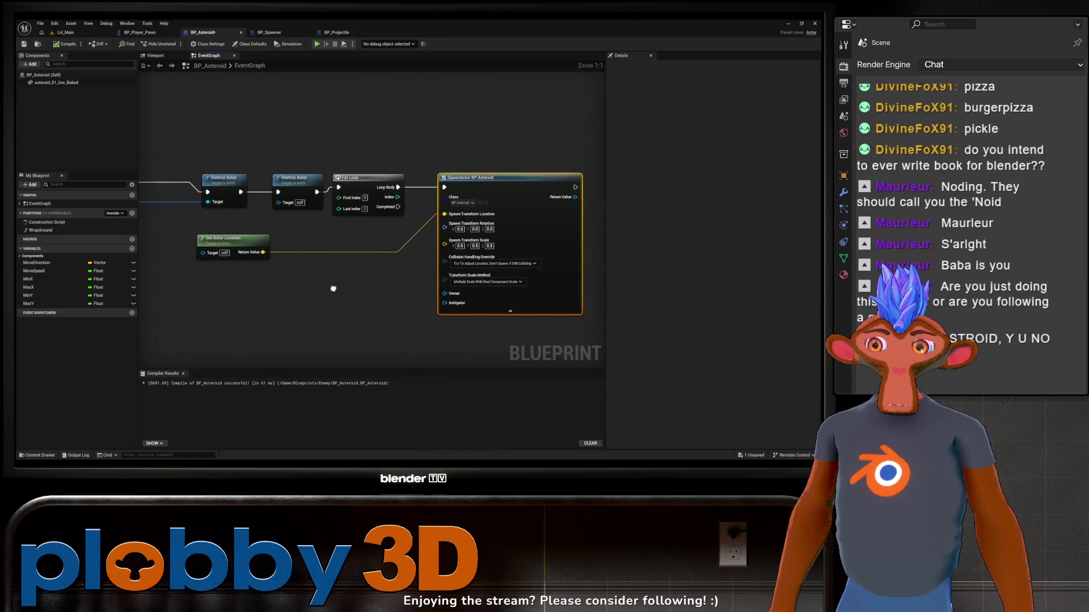
{"action": "scroll", "coordinate": [454, 341], "scroll_direction": "down", "scroll_amount": 3}
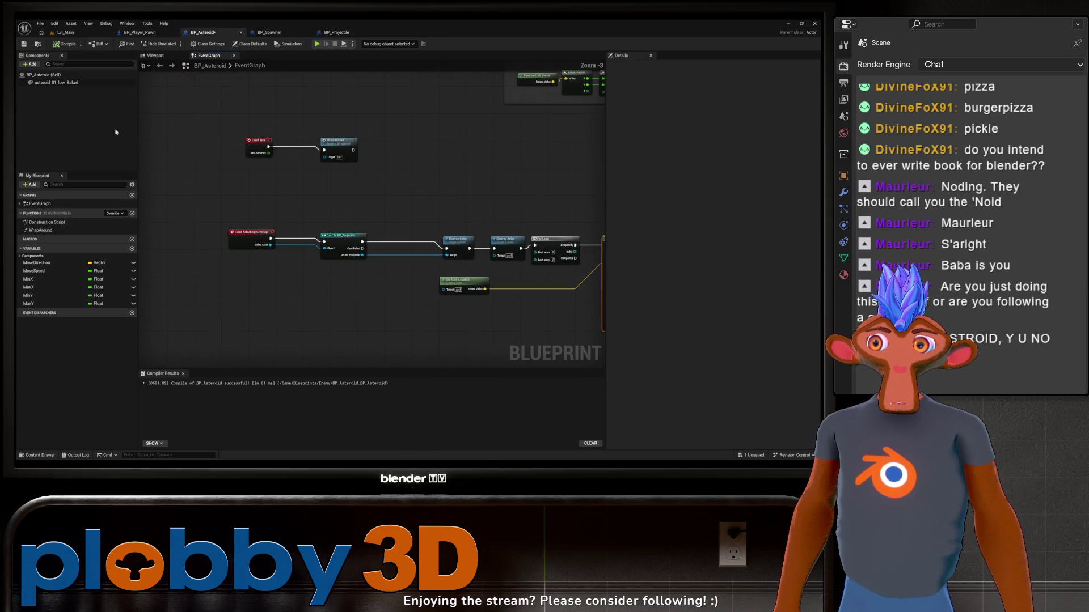
{"action": "mouse_move", "coordinate": [397, 102]}
{"action": "left_mouse_down"}
{"action": "mouse_move", "coordinate": [363, 138]}
{"action": "mouse_move", "coordinate": [423, 233]}
{"action": "mouse_move", "coordinate": [355, 301]}
{"action": "mouse_move", "coordinate": [407, 314]}
{"action": "mouse_move", "coordinate": [295, 306]}
{"action": "mouse_move", "coordinate": [414, 309]}
{"action": "mouse_move", "coordinate": [314, 327]}
{"action": "mouse_move", "coordinate": [561, 250]}
{"action": "mouse_move", "coordinate": [397, 295]}
{"action": "mouse_move", "coordinate": [176, 331]}
{"action": "mouse_move", "coordinate": [176, 369]}
{"action": "mouse_move", "coordinate": [232, 368]}
{"action": "left_mouse_up"}
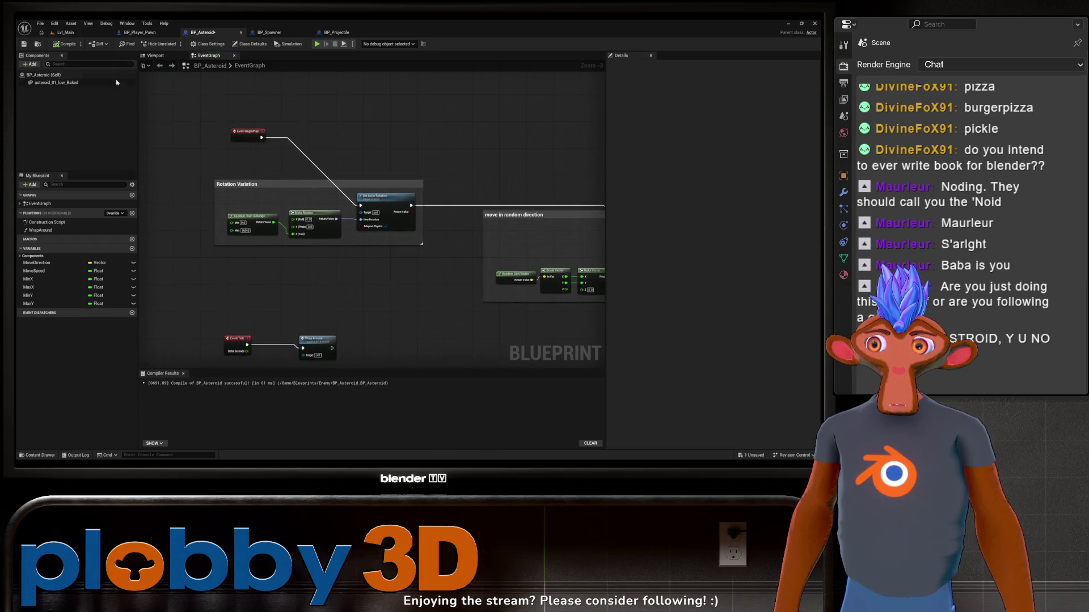
Show BP_Asteroid's viewport with the asteroid_01_low_Baked component's transform details
{"action": "left_click", "coordinate": [156, 55]}
{"action": "left_click", "coordinate": [57, 83]}
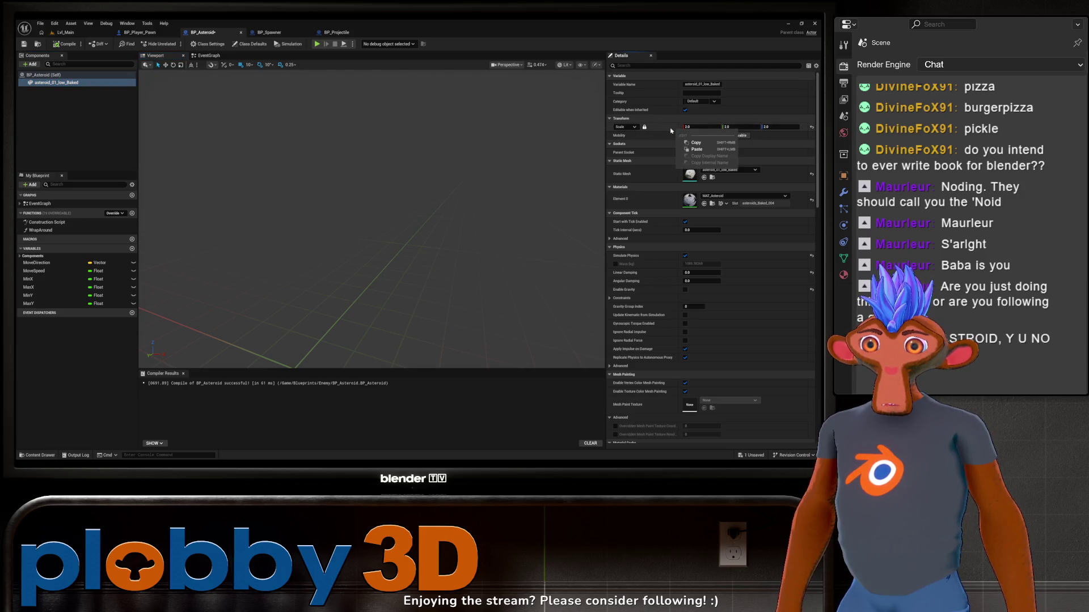
{"action": "right_click", "coordinate": [671, 130]}
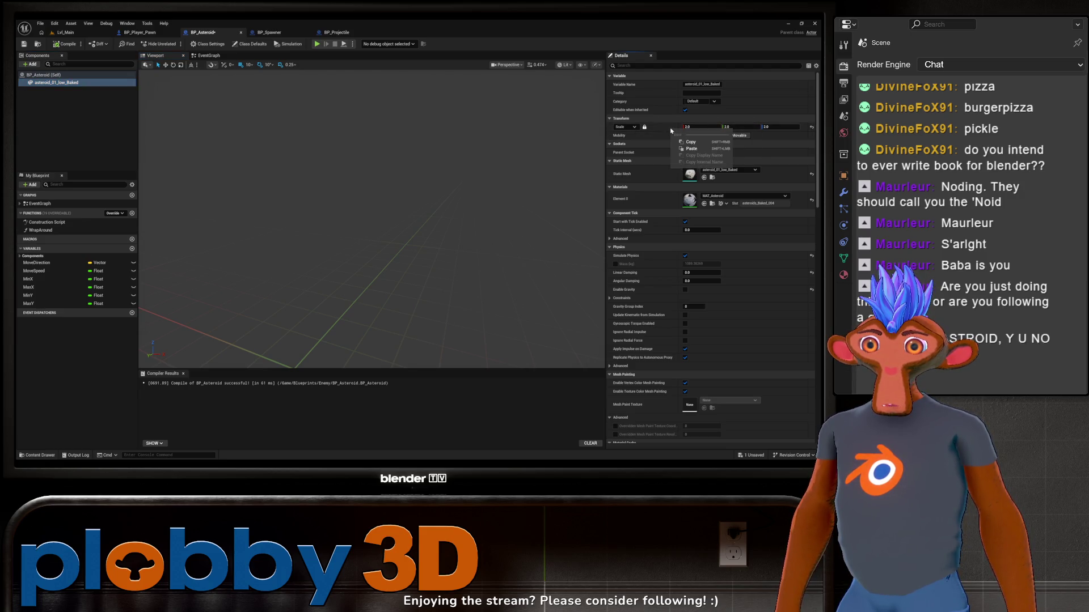
{"action": "left_click", "coordinate": [643, 131]}
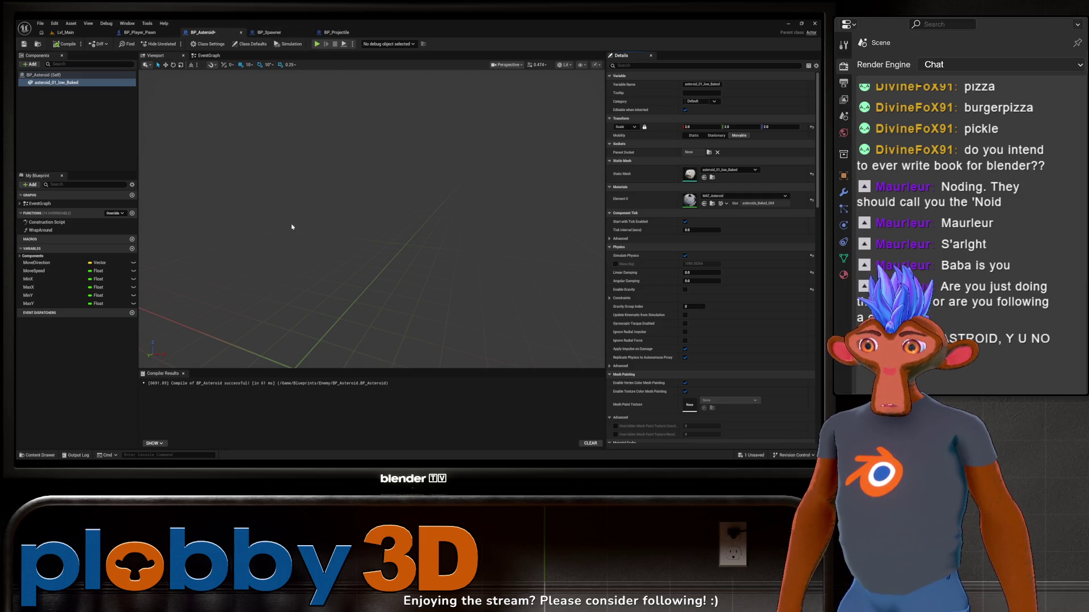
{"action": "left_click_drag", "start_coordinate": [292, 227], "coordinate": [326, 212]}
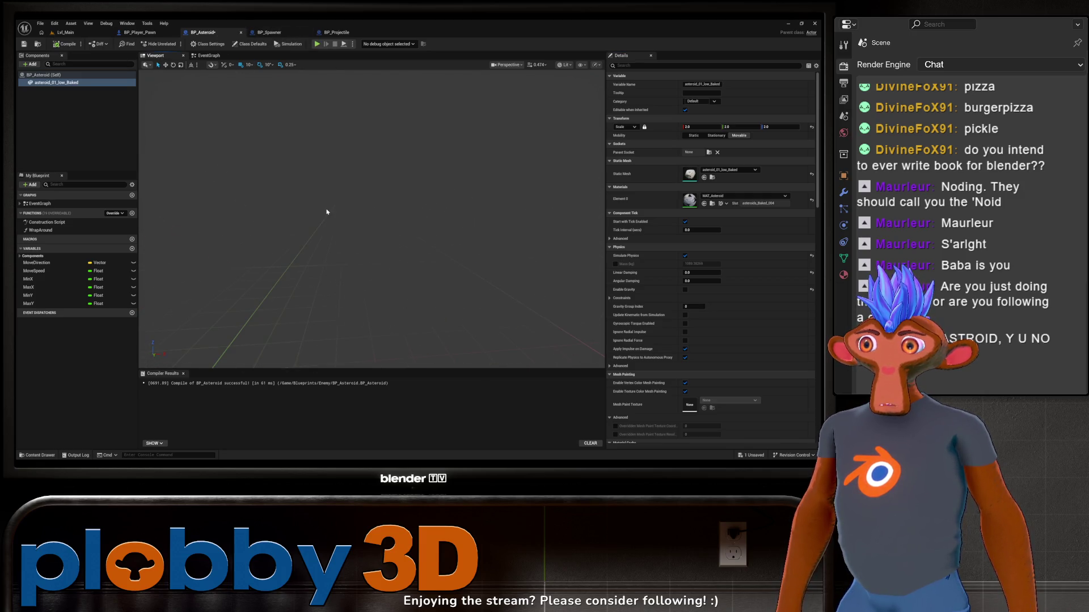
Pan BP_Spawner's EventGraph to the Event BeginPlay and asteroid-spawning nodes
{"action": "left_click", "coordinate": [270, 33]}
{"action": "scroll", "coordinate": [334, 239], "scroll_direction": "up", "scroll_amount": 1}
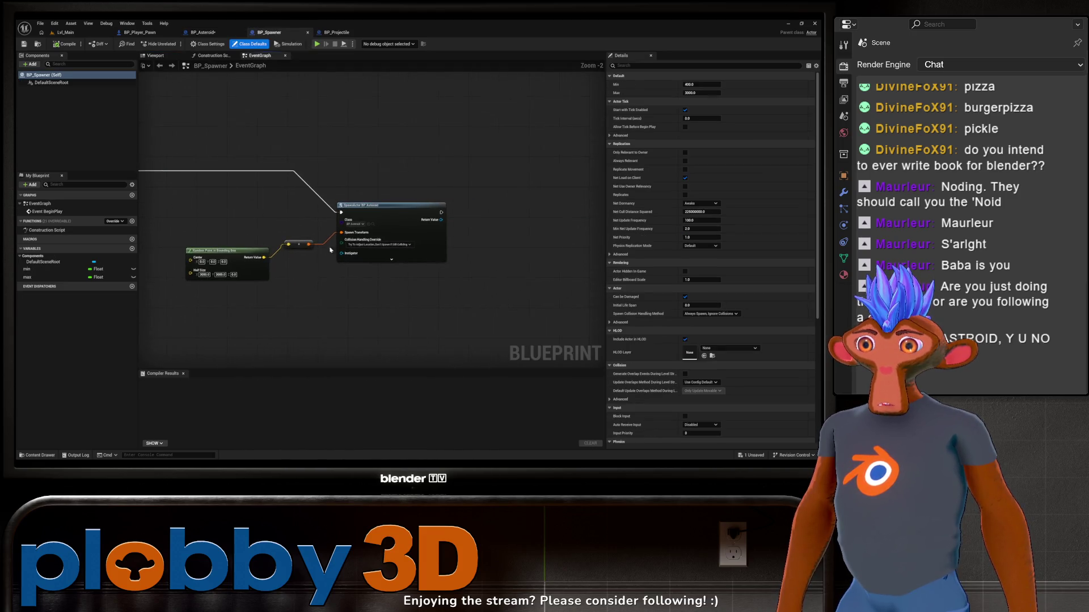
{"action": "scroll", "coordinate": [331, 250], "scroll_direction": "down", "scroll_amount": 2}
{"action": "scroll", "coordinate": [297, 245], "scroll_direction": "up", "scroll_amount": 2}
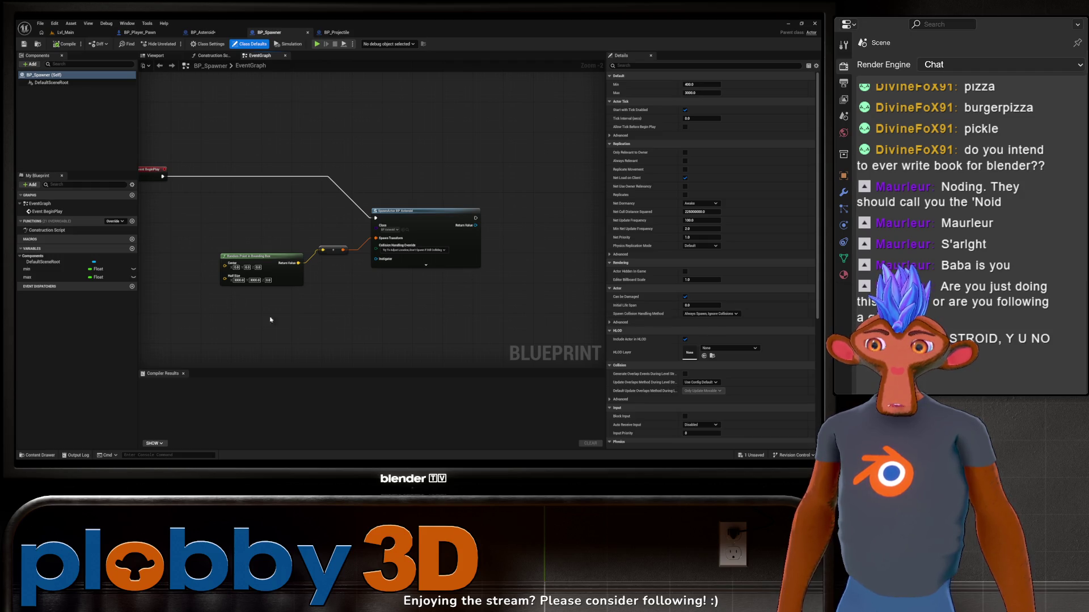
{"action": "mouse_move", "coordinate": [269, 301]}
{"action": "left_mouse_down"}
{"action": "mouse_move", "coordinate": [418, 322]}
{"action": "mouse_move", "coordinate": [373, 331]}
{"action": "mouse_move", "coordinate": [421, 300]}
{"action": "mouse_move", "coordinate": [267, 233]}
{"action": "mouse_move", "coordinate": [497, 301]}
{"action": "mouse_move", "coordinate": [329, 239]}
{"action": "mouse_move", "coordinate": [513, 191]}
{"action": "mouse_move", "coordinate": [421, 212]}
{"action": "left_mouse_up"}
{"action": "scroll", "coordinate": [375, 231], "scroll_direction": "up", "scroll_amount": 2}
Open BP_Asteroid's EventGraph and navigate to the SpawnActor BP_Asteroid node
{"action": "left_click", "coordinate": [211, 32]}
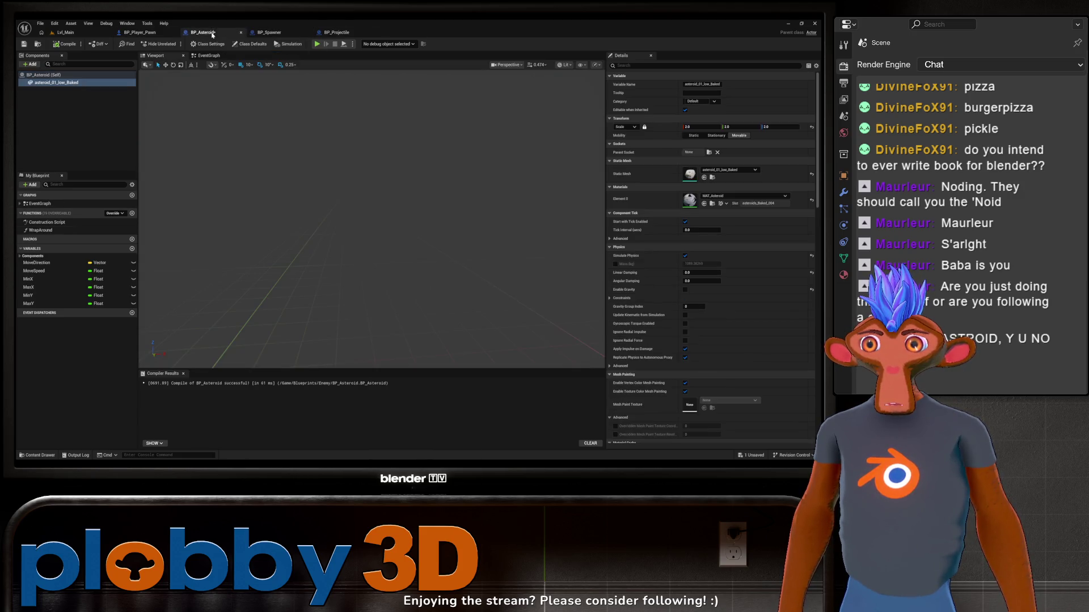
{"action": "left_click", "coordinate": [232, 56]}
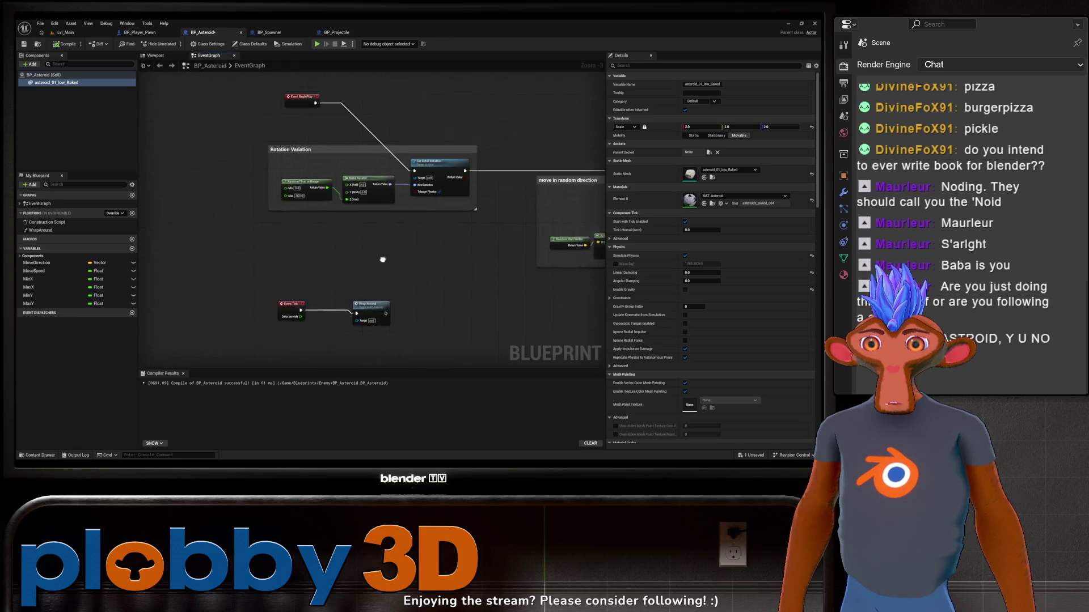
{"action": "mouse_move", "coordinate": [384, 258]}
{"action": "left_mouse_down"}
{"action": "mouse_move", "coordinate": [341, 241]}
{"action": "mouse_move", "coordinate": [371, 292]}
{"action": "mouse_move", "coordinate": [380, 254]}
{"action": "mouse_move", "coordinate": [336, 296]}
{"action": "left_mouse_up"}
{"action": "scroll", "coordinate": [271, 297], "scroll_direction": "up", "scroll_amount": 2}
{"action": "scroll", "coordinate": [271, 298], "scroll_direction": "up", "scroll_amount": 1}
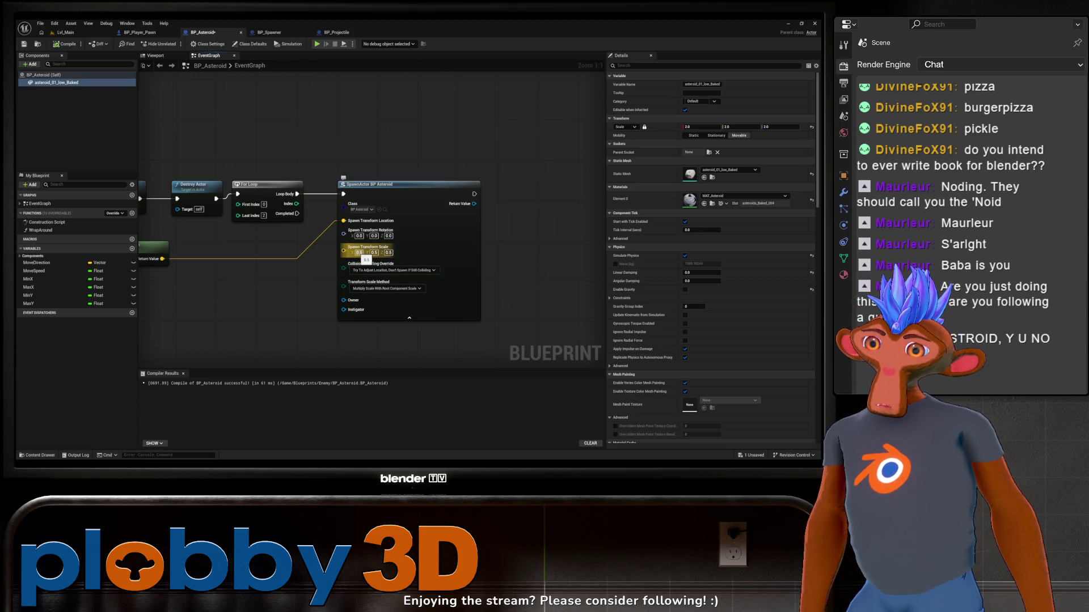
Set the spawn scale X, Y and Z to 1.0 and frame the Destroy Actor and SpawnActor nodes
{"action": "left_click", "coordinate": [366, 255]}
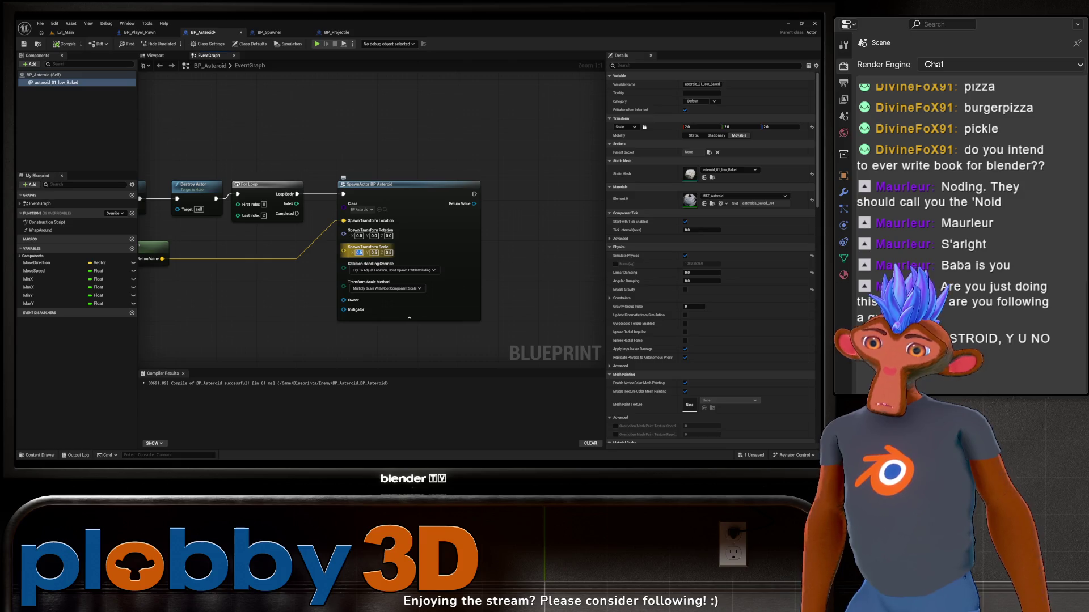
{"action": "type", "text": "1"}
{"action": "key", "text": "Tab"}
{"action": "type", "text": "1"}
{"action": "key", "text": "Tab"}
{"action": "type", "text": "1"}
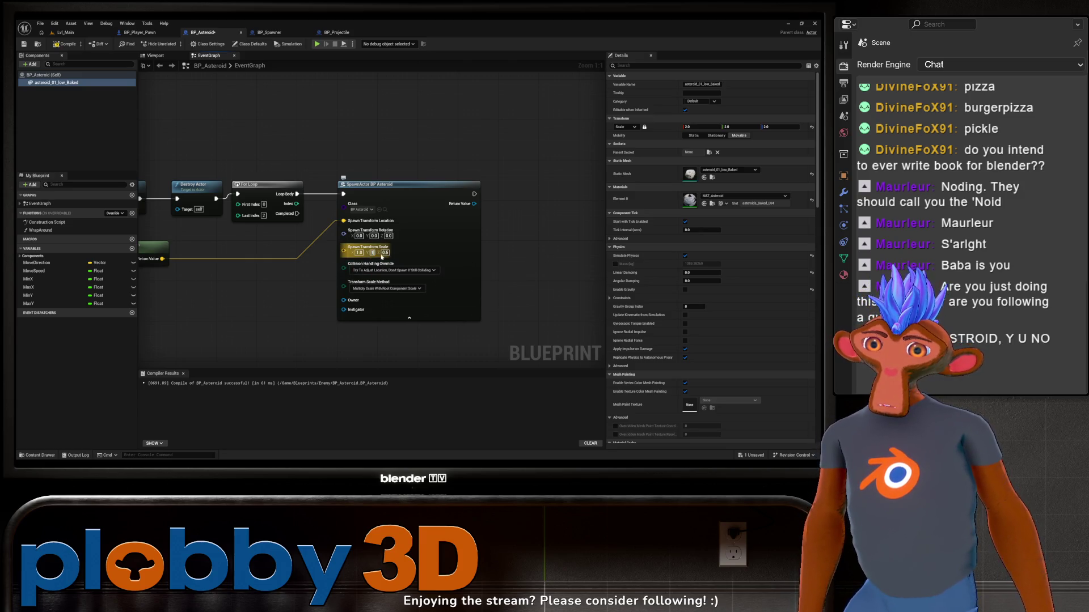
{"action": "key", "text": "Return"}
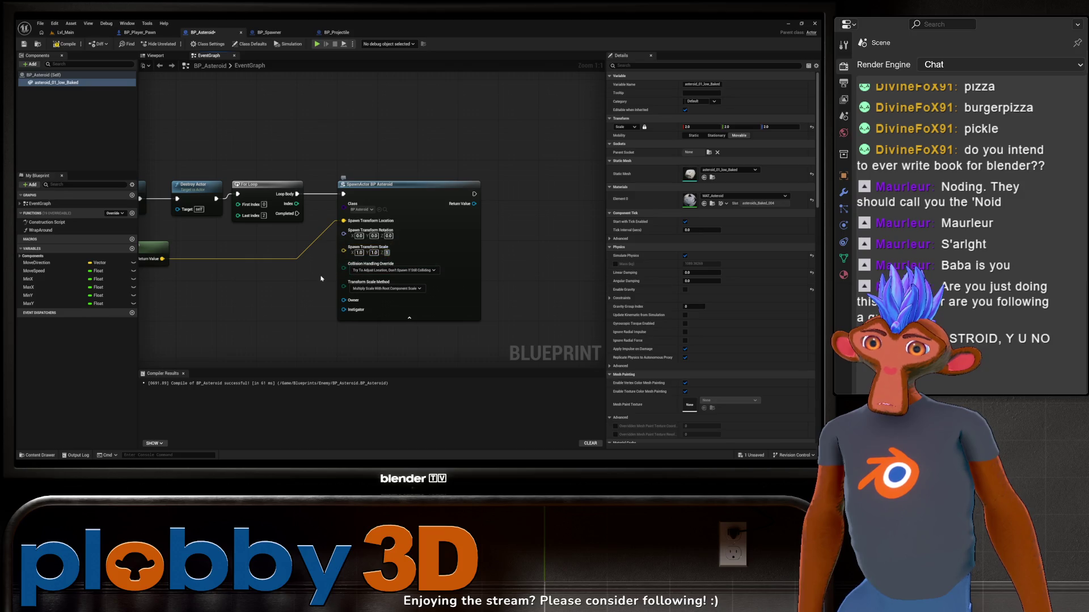
{"action": "left_click_drag", "start_coordinate": [253, 324], "coordinate": [277, 320]}
{"action": "mouse_move", "coordinate": [192, 313]}
{"action": "left_mouse_down"}
{"action": "mouse_move", "coordinate": [234, 301]}
{"action": "mouse_move", "coordinate": [333, 322]}
{"action": "left_mouse_up"}
{"action": "scroll", "coordinate": [332, 322], "scroll_direction": "down", "scroll_amount": 4}
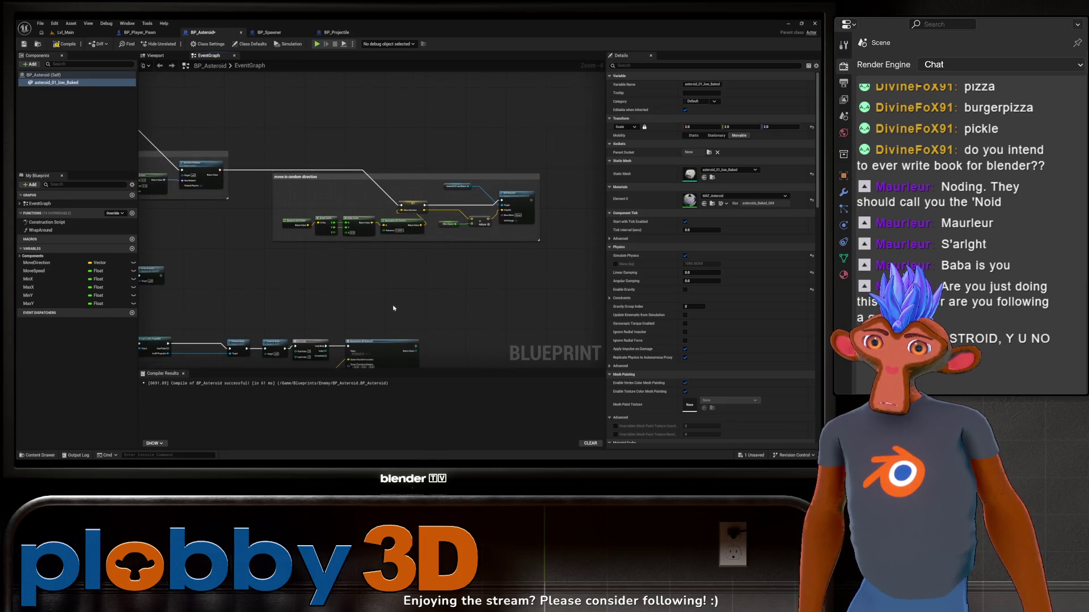
{"action": "scroll", "coordinate": [340, 300], "scroll_direction": "up", "scroll_amount": 3}
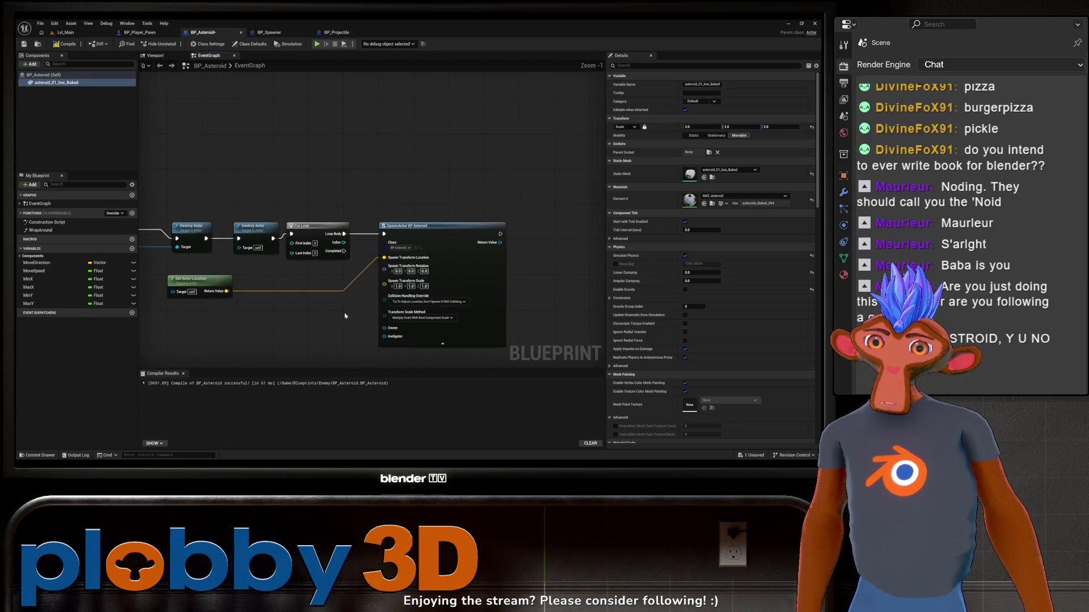
{"action": "mouse_move", "coordinate": [345, 318]}
{"action": "left_mouse_down"}
{"action": "mouse_move", "coordinate": [286, 330]}
{"action": "mouse_move", "coordinate": [315, 329]}
{"action": "mouse_move", "coordinate": [329, 302]}
{"action": "mouse_move", "coordinate": [266, 287]}
{"action": "mouse_move", "coordinate": [317, 283]}
{"action": "mouse_move", "coordinate": [290, 289]}
{"action": "left_mouse_up"}
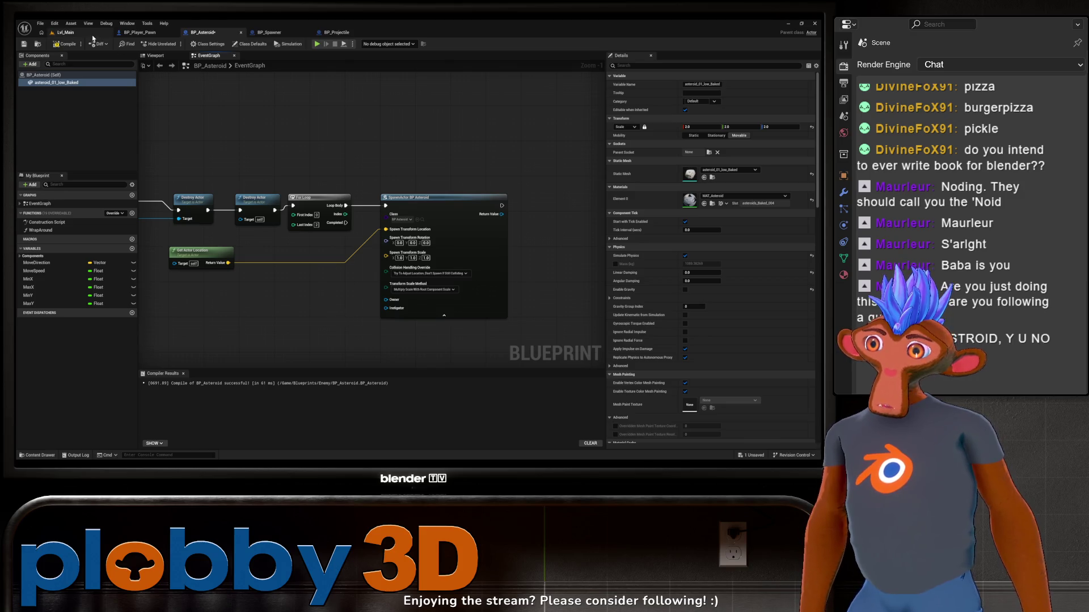
Browse the Enemy and Character folders, opening and closing BP_PlayerController
{"action": "left_click", "coordinate": [65, 32]}
{"action": "key", "text": "ctrl+space"}
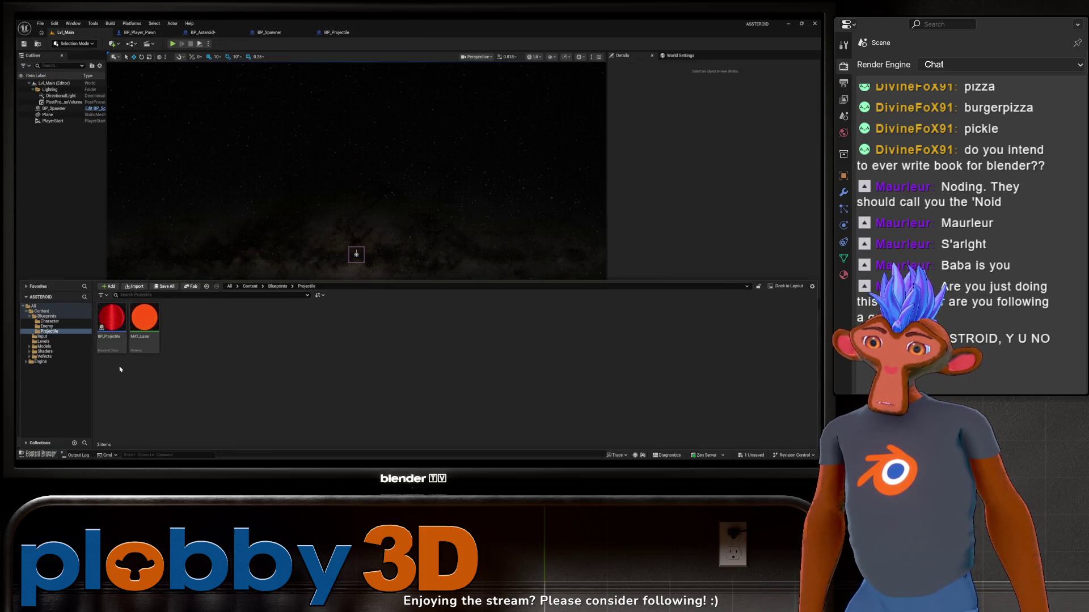
{"action": "left_click", "coordinate": [50, 325]}
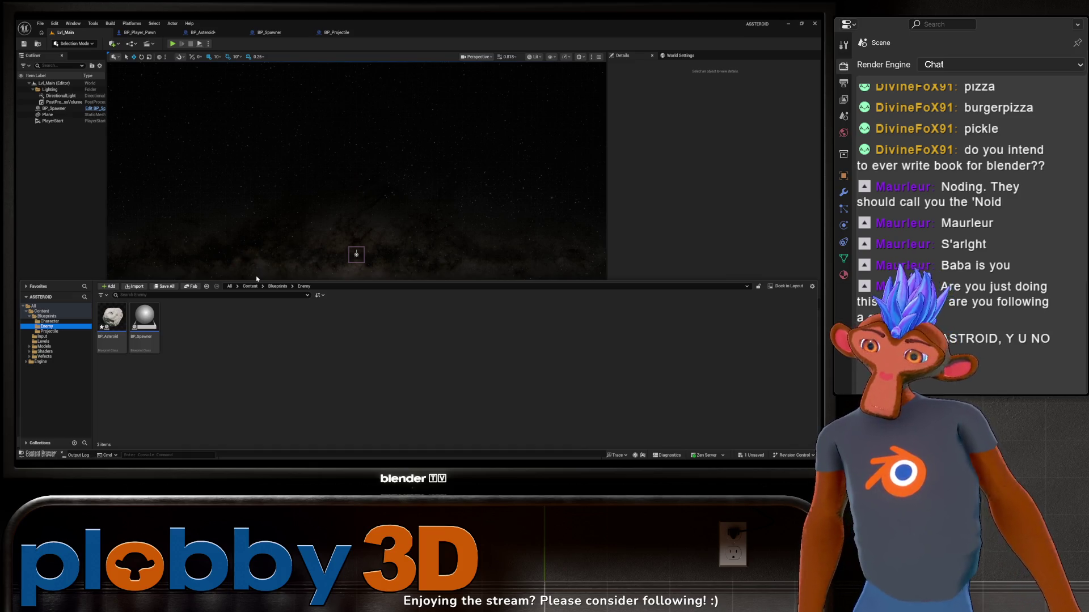
{"action": "left_click", "coordinate": [49, 321]}
{"action": "double_click", "coordinate": [144, 322]}
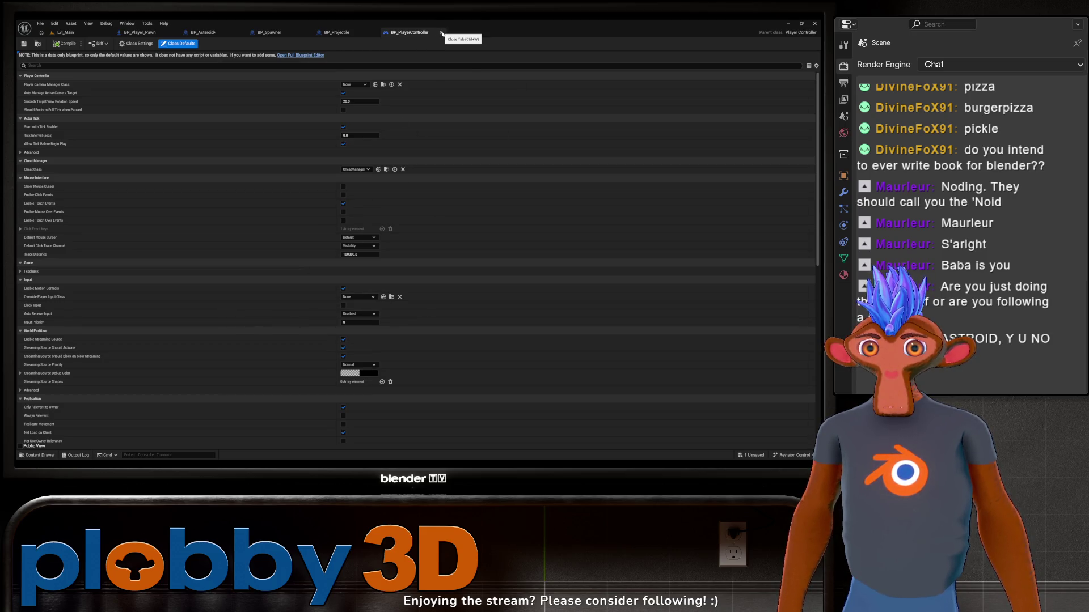
{"action": "left_click", "coordinate": [442, 33]}
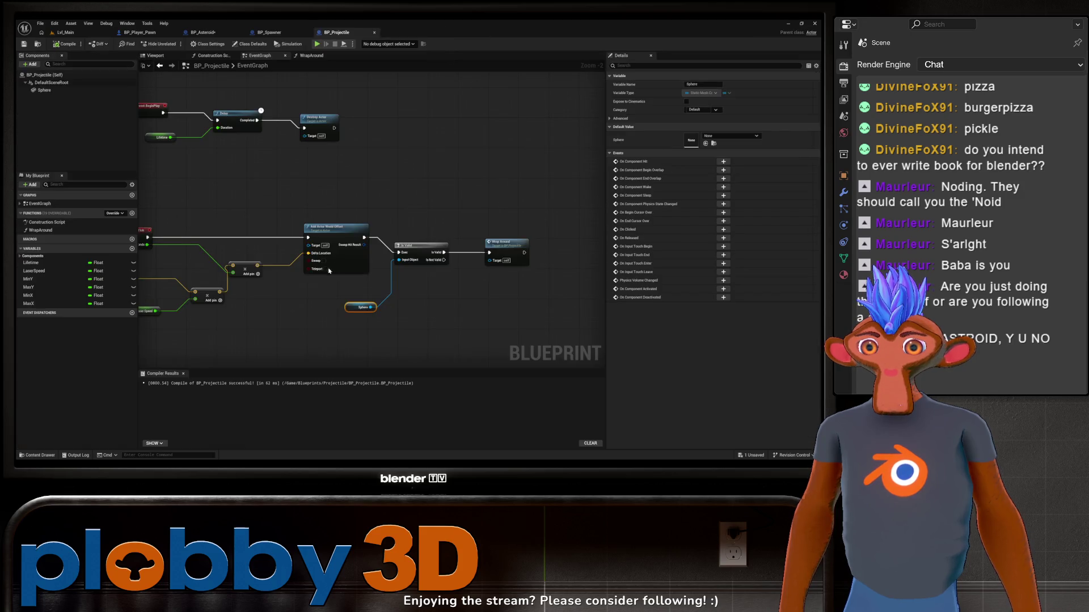
Bring up the BP_Player_Pawn blueprint from the Content Drawer
{"action": "left_click", "coordinate": [136, 34]}
{"action": "left_click", "coordinate": [65, 32]}
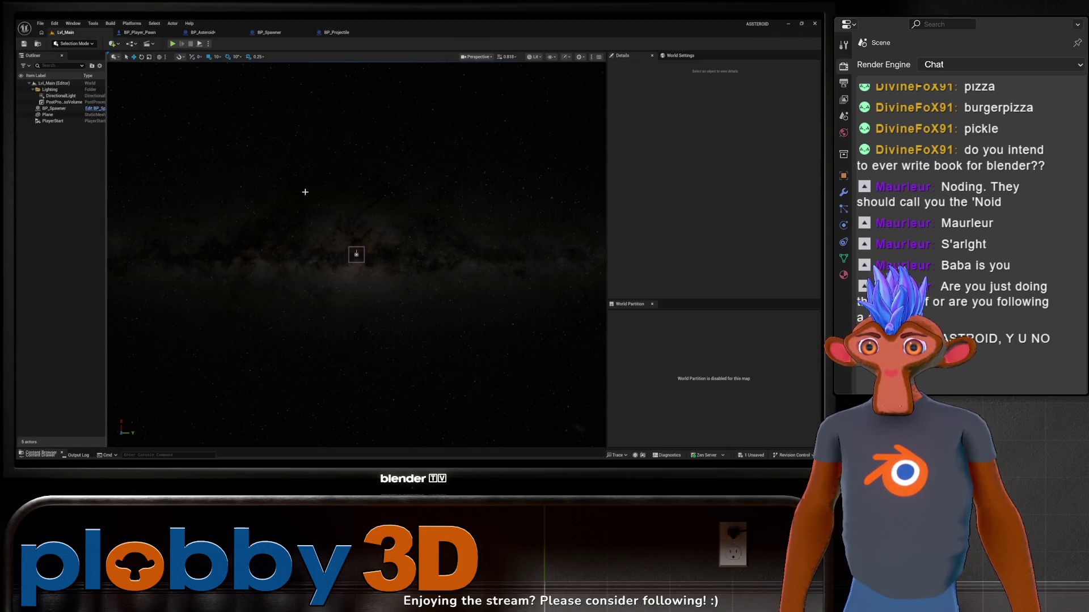
{"action": "key", "text": "ctrl+space"}
{"action": "left_click", "coordinate": [112, 325]}
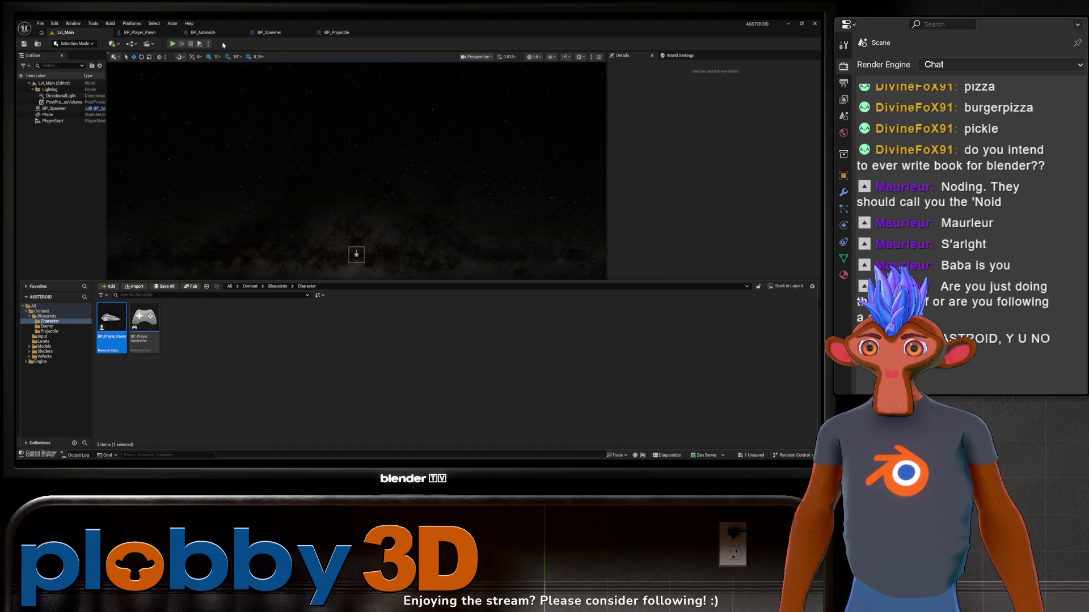
{"action": "left_click", "coordinate": [139, 34]}
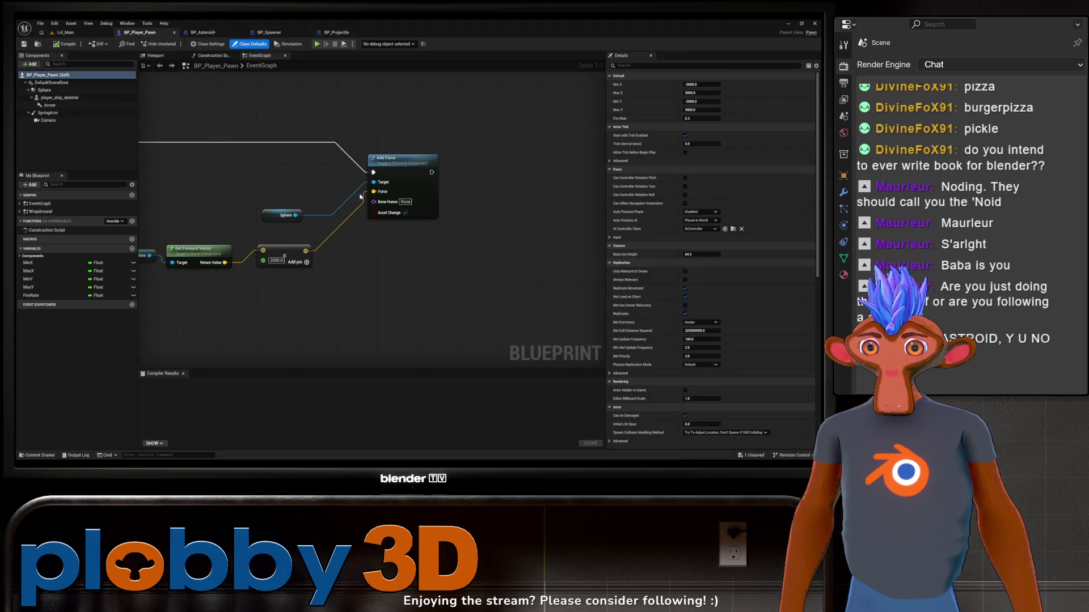
Pan over BP_Player_Pawn's rotate and shoot nodes, then go back to BP_Asteroid
{"action": "scroll", "coordinate": [361, 196], "scroll_direction": "down", "scroll_amount": 4}
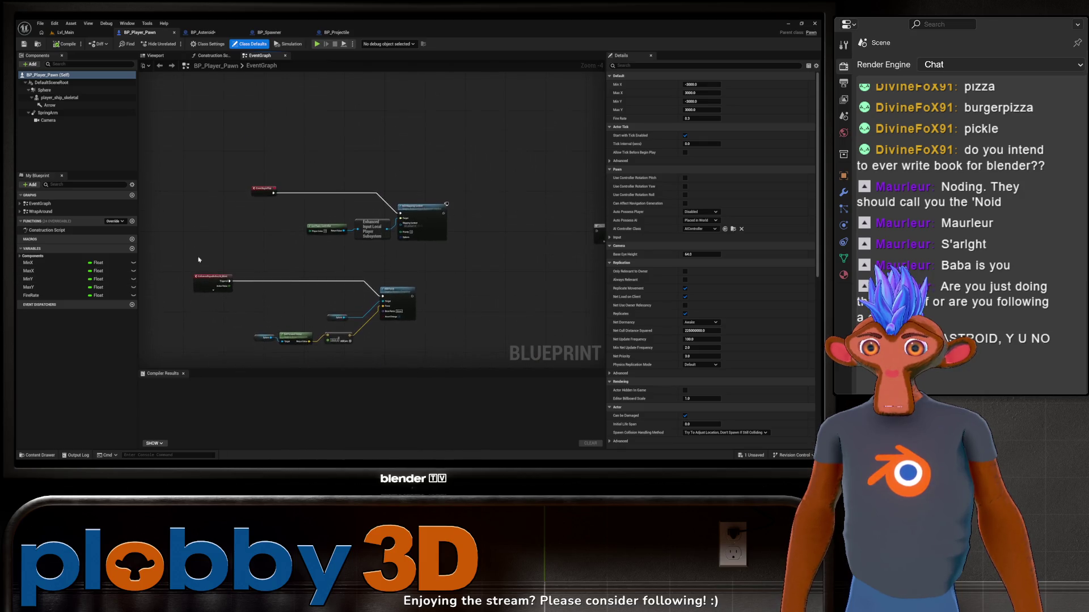
{"action": "left_click_drag", "start_coordinate": [199, 260], "coordinate": [221, 85]}
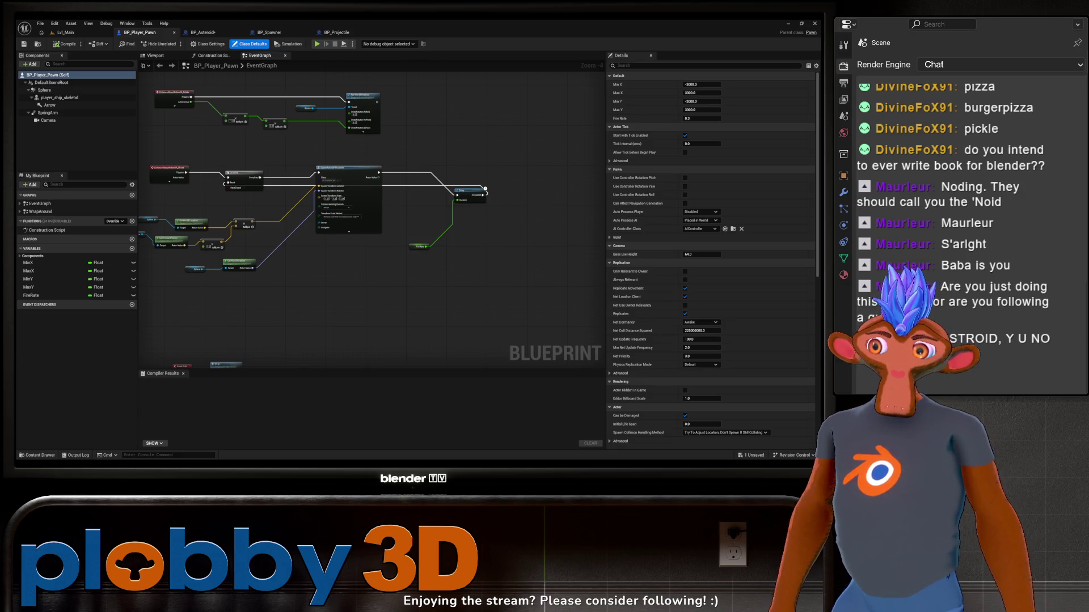
{"action": "left_click_drag", "start_coordinate": [384, 262], "coordinate": [400, 176]}
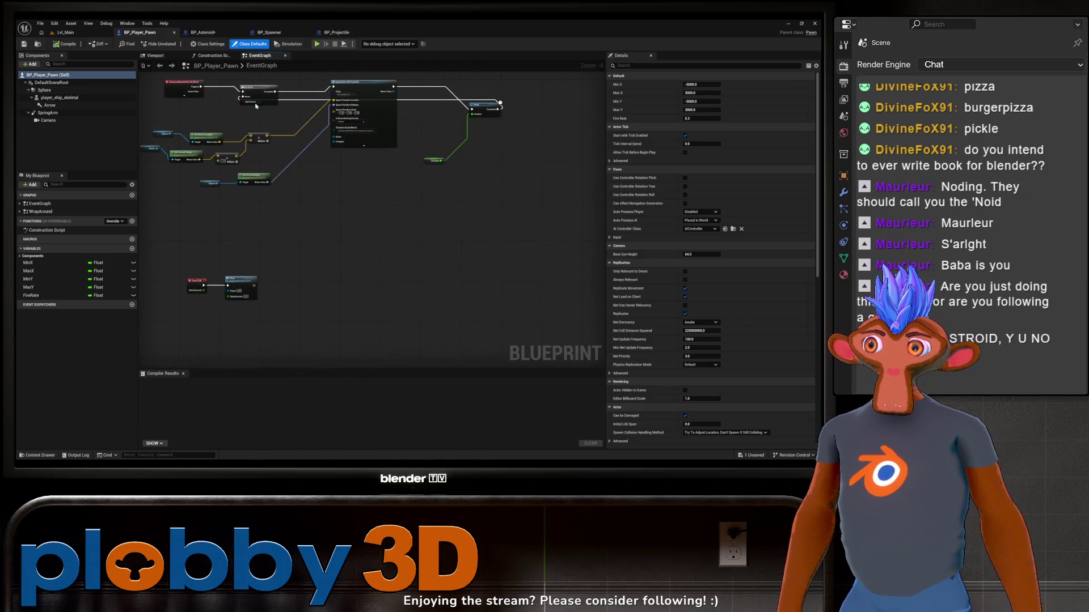
{"action": "left_click", "coordinate": [202, 33]}
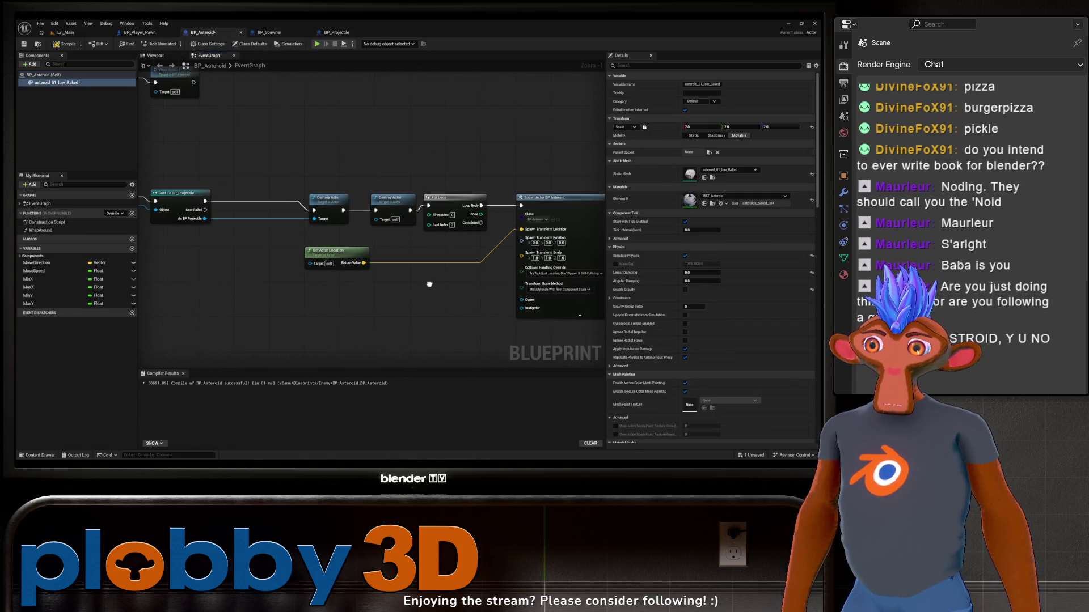
{"action": "scroll", "coordinate": [330, 295], "scroll_direction": "down", "scroll_amount": 1}
{"action": "left_click_drag", "start_coordinate": [330, 294], "coordinate": [371, 283]}
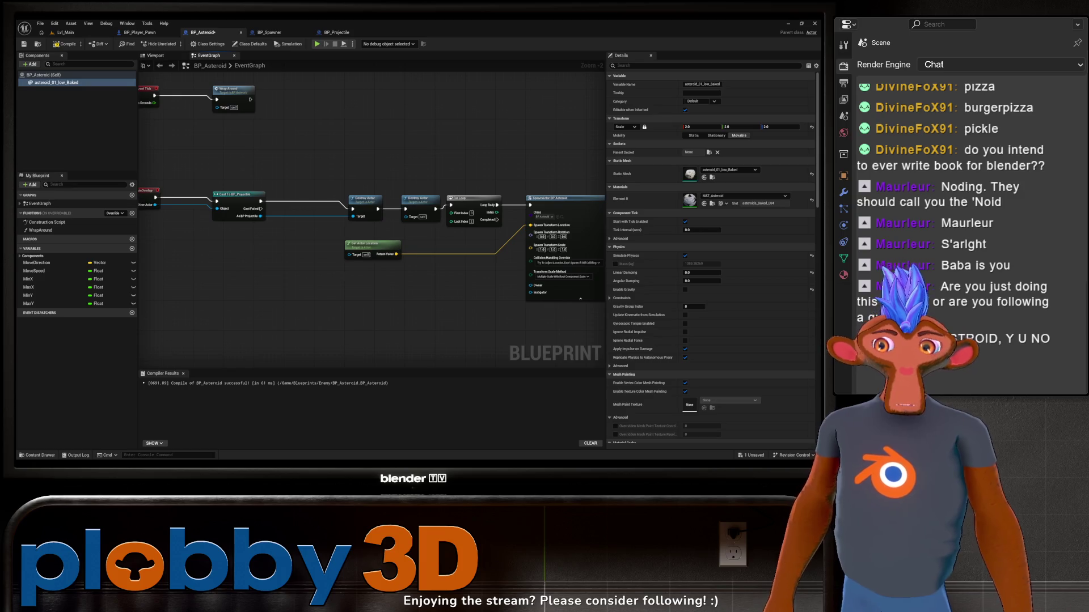
{"action": "mouse_move", "coordinate": [606, 292]}
{"action": "left_mouse_down"}
{"action": "mouse_move", "coordinate": [530, 238]}
{"action": "mouse_move", "coordinate": [473, 238]}
{"action": "left_mouse_up"}
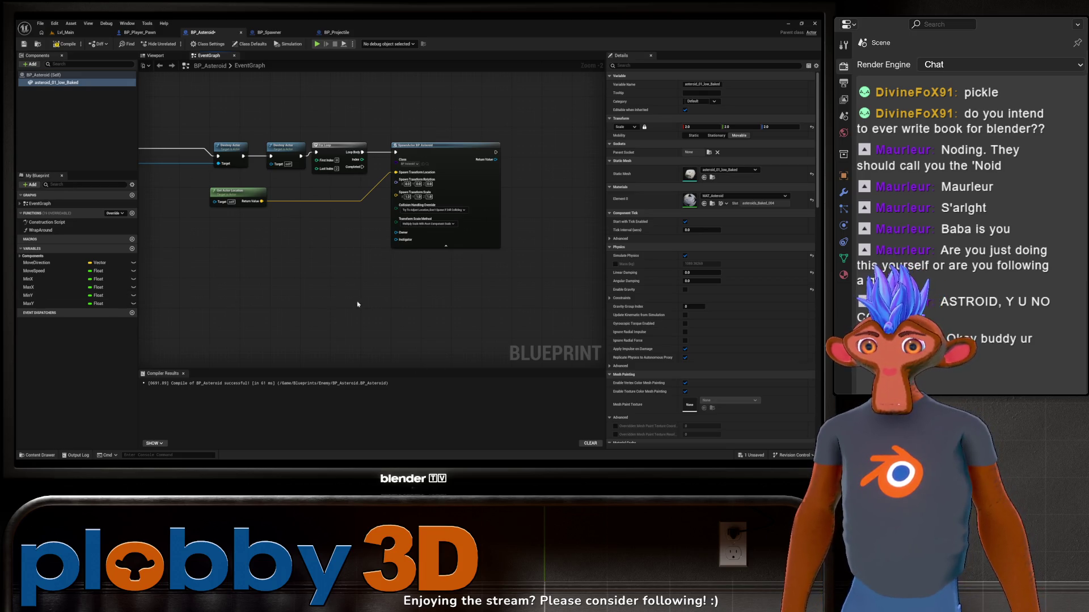
{"action": "scroll", "coordinate": [358, 304], "scroll_direction": "down", "scroll_amount": 1}
{"action": "left_click_drag", "start_coordinate": [357, 305], "coordinate": [344, 222]}
{"action": "key", "text": "Home"}
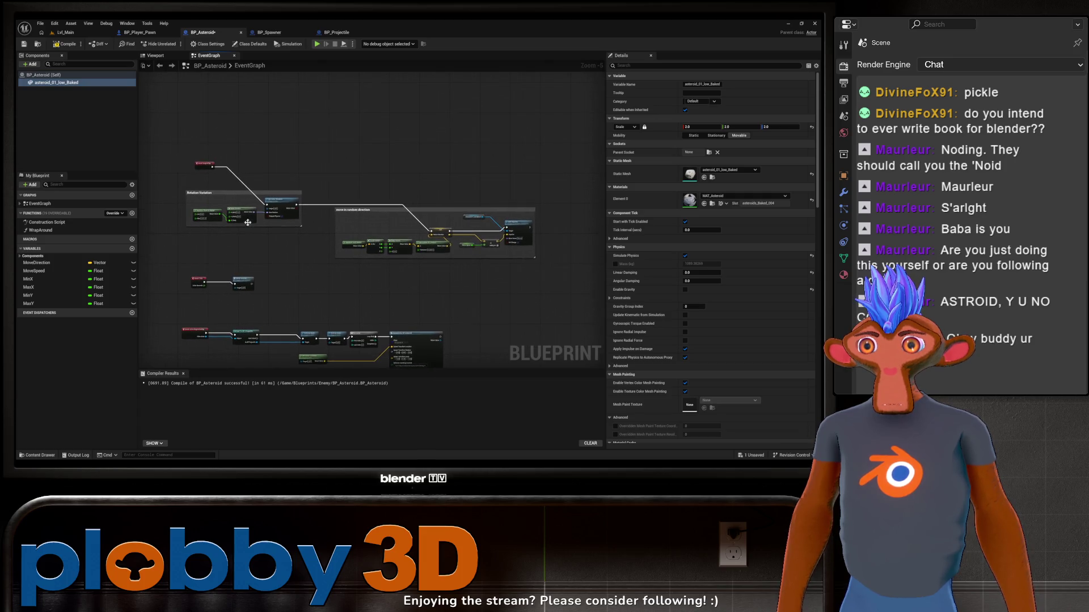
{"action": "scroll", "coordinate": [257, 260], "scroll_direction": "up", "scroll_amount": 2}
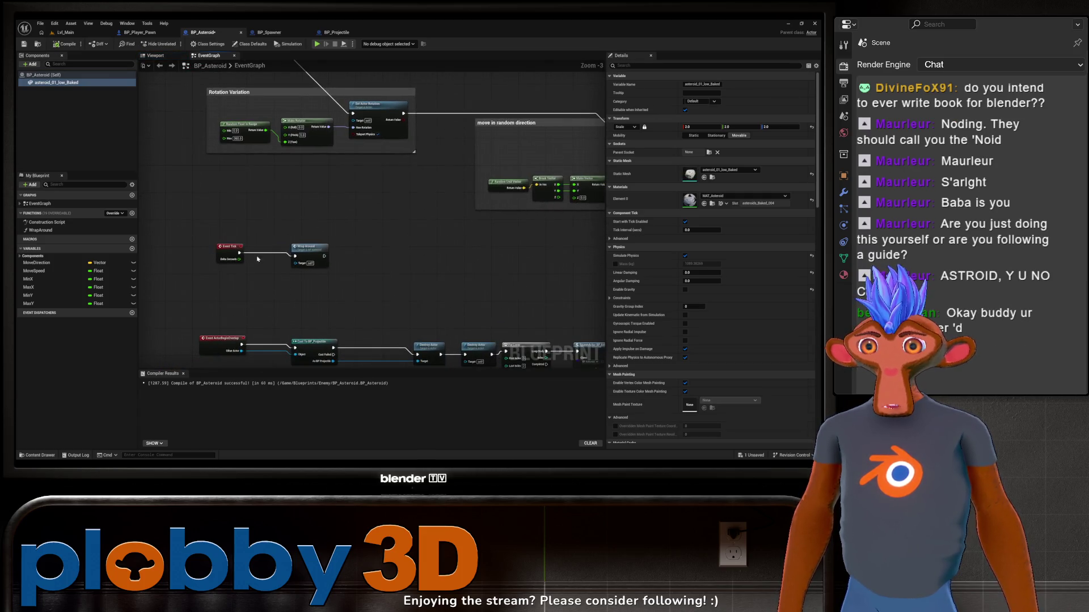
Playtest Lvl_Main, firing one shot from the ship, then bring up the BP_Spawner graph
{"action": "left_click", "coordinate": [139, 33]}
{"action": "left_click", "coordinate": [65, 32]}
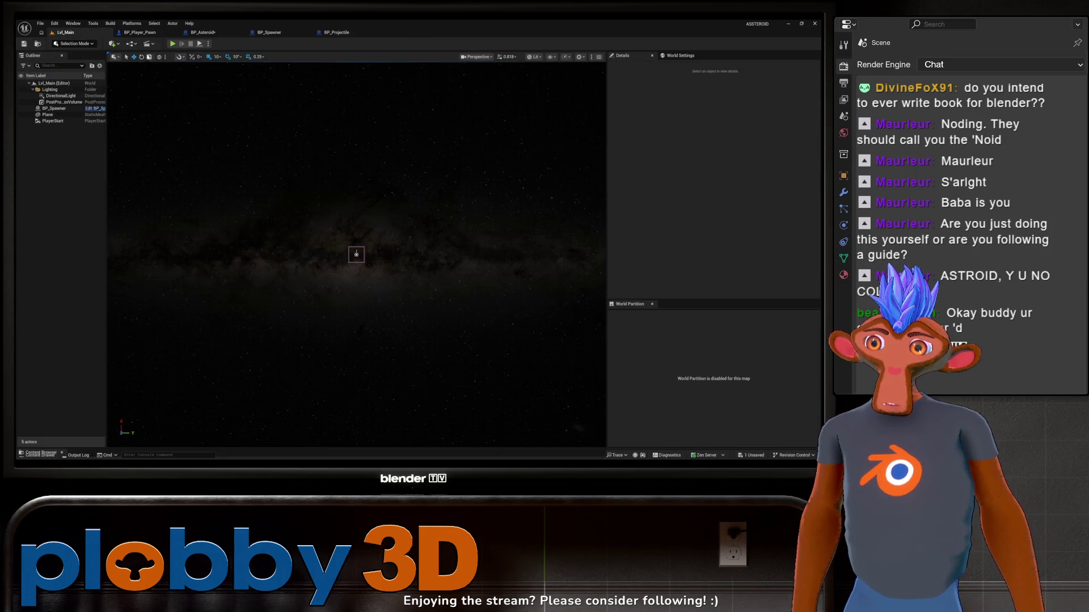
{"action": "left_click", "coordinate": [172, 44]}
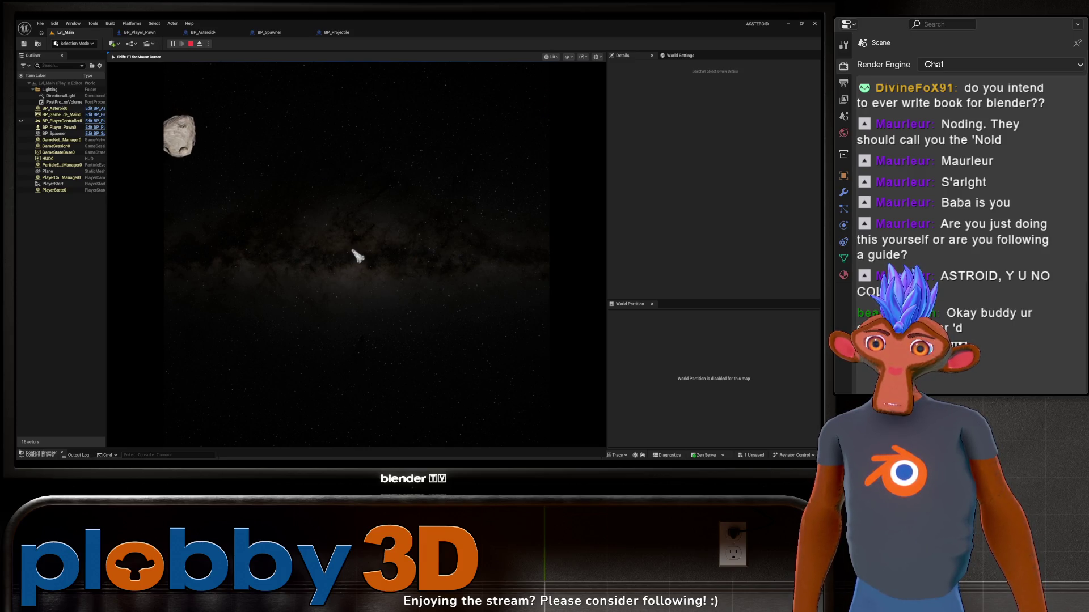
{"action": "key", "text": "space"}
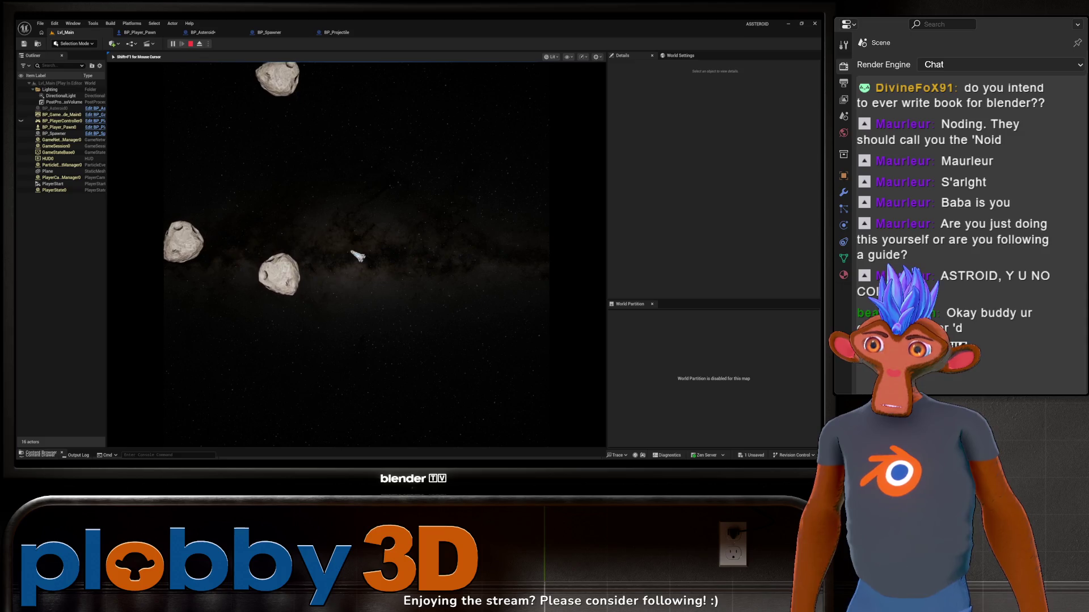
{"action": "key", "text": "Escape"}
{"action": "left_click", "coordinate": [269, 32]}
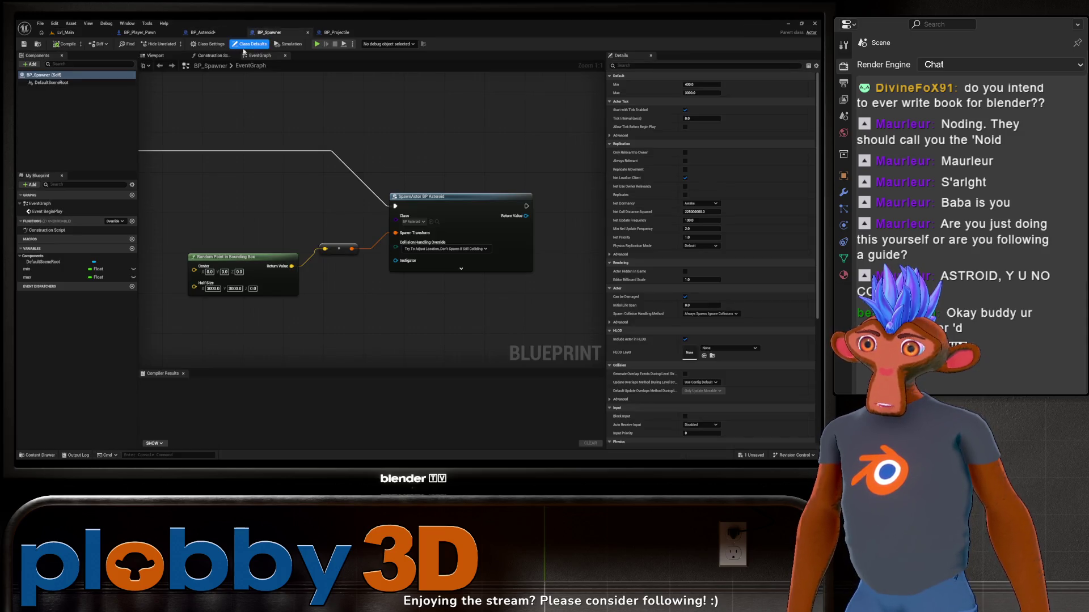
{"action": "mouse_move", "coordinate": [375, 203]}
{"action": "left_mouse_down"}
{"action": "mouse_move", "coordinate": [459, 211]}
{"action": "mouse_move", "coordinate": [356, 207]}
{"action": "left_mouse_up"}
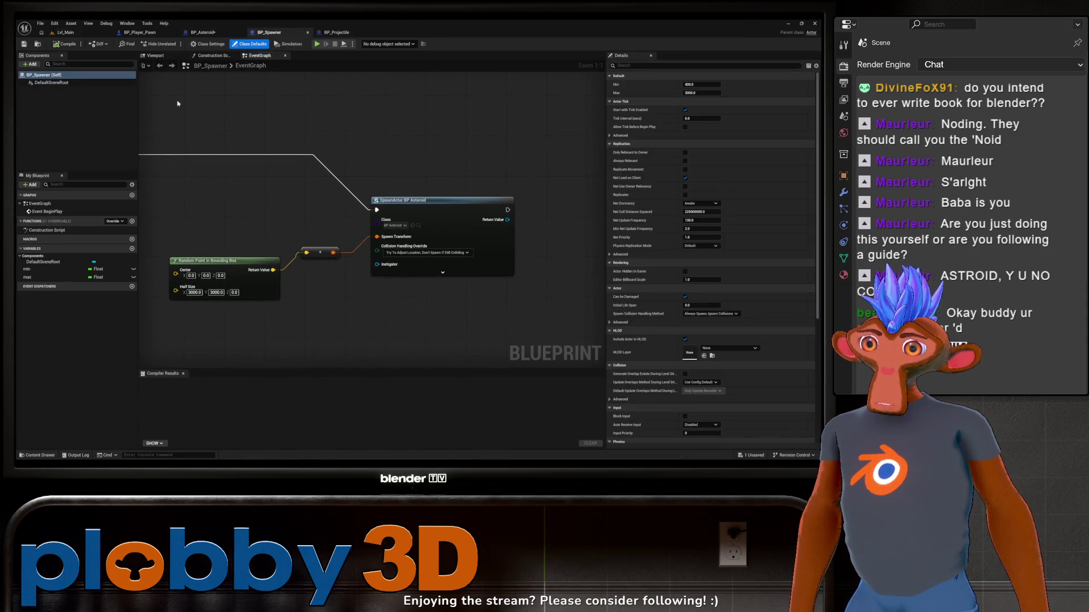
Run an Alt+P playtest, steering with D and A and firing at the asteroid, then stop
{"action": "scroll", "coordinate": [419, 342], "scroll_direction": "down", "scroll_amount": 5}
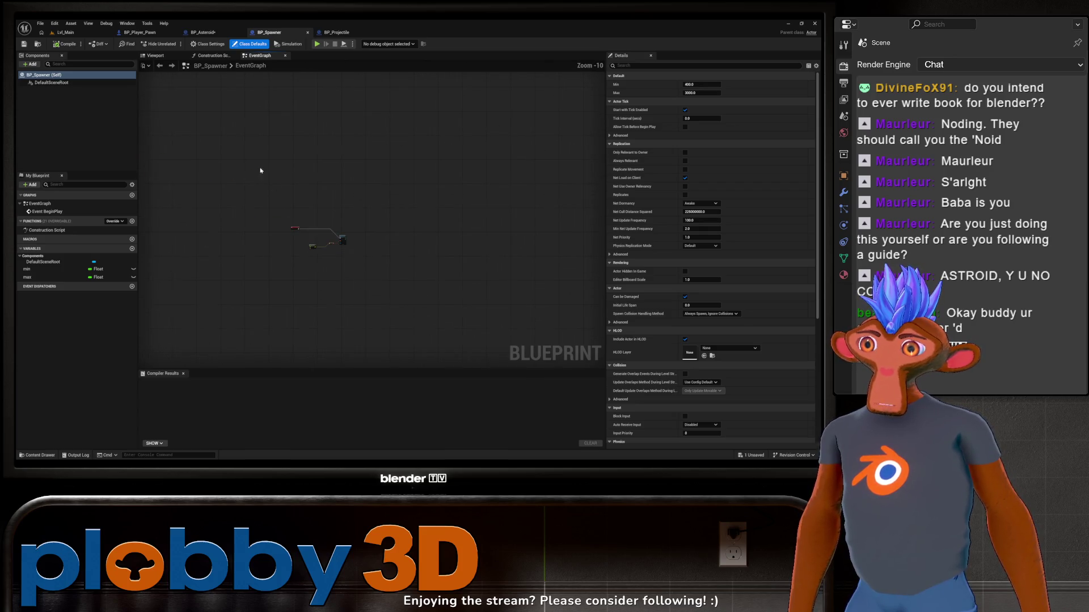
{"action": "key", "text": "alt+p"}
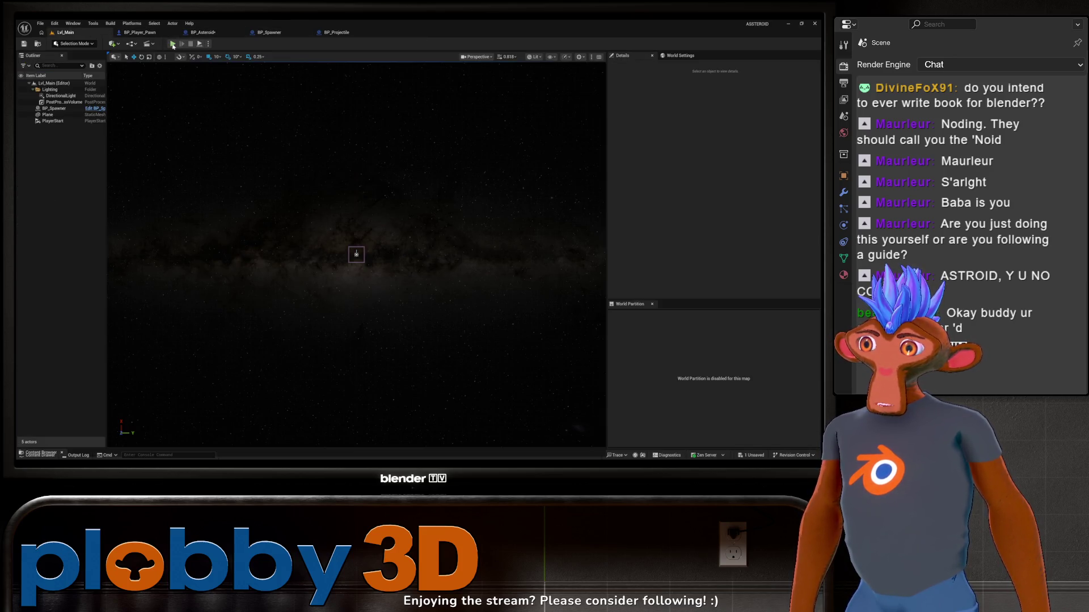
{"action": "key", "text": "d"}
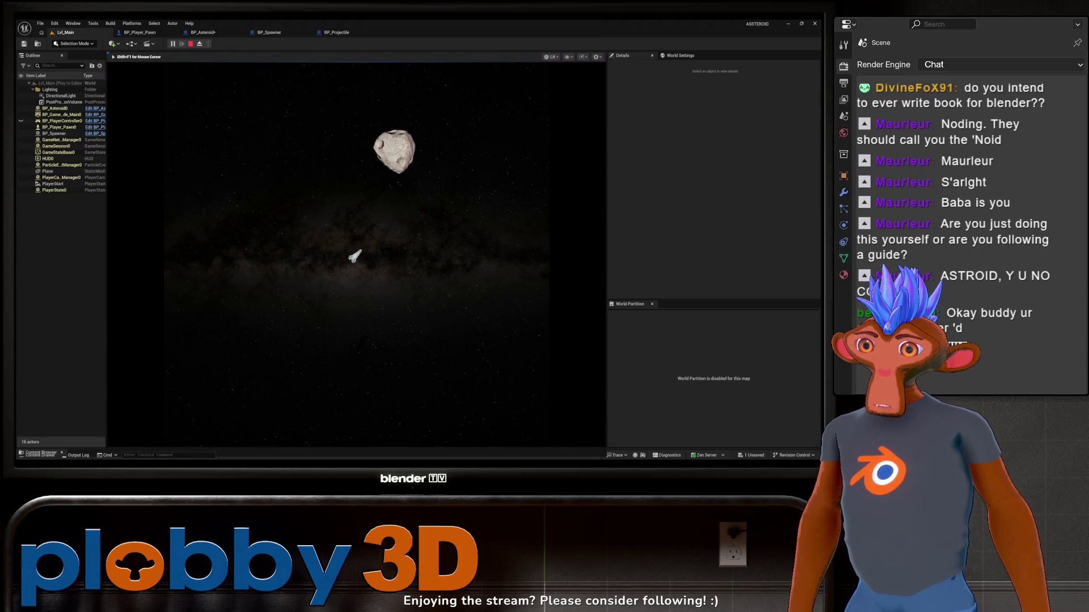
{"action": "key", "text": "space"}
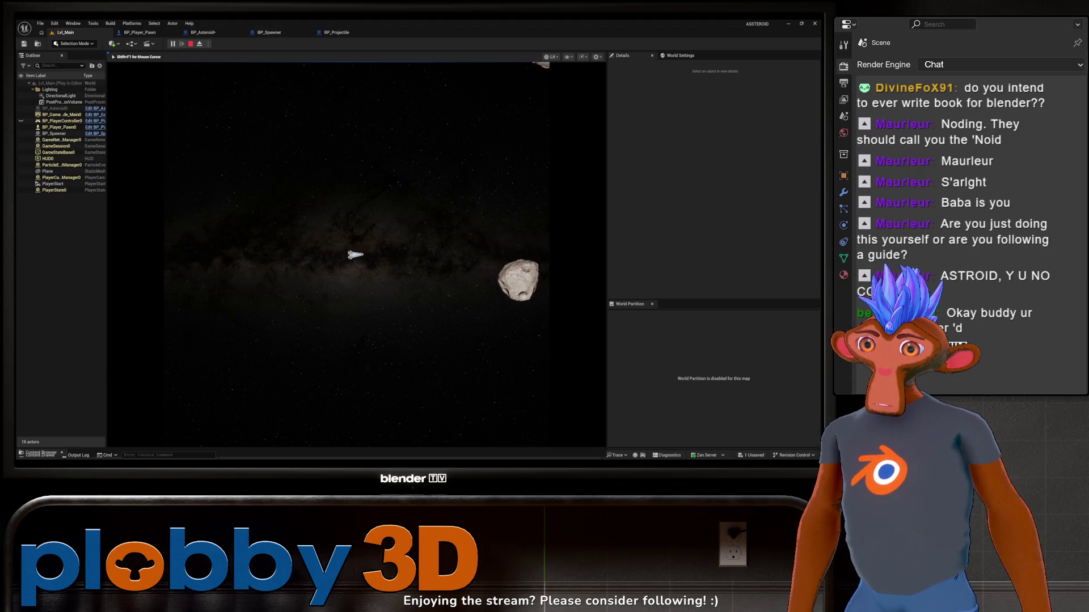
{"action": "key", "text": "a"}
{"action": "key", "text": "Escape"}
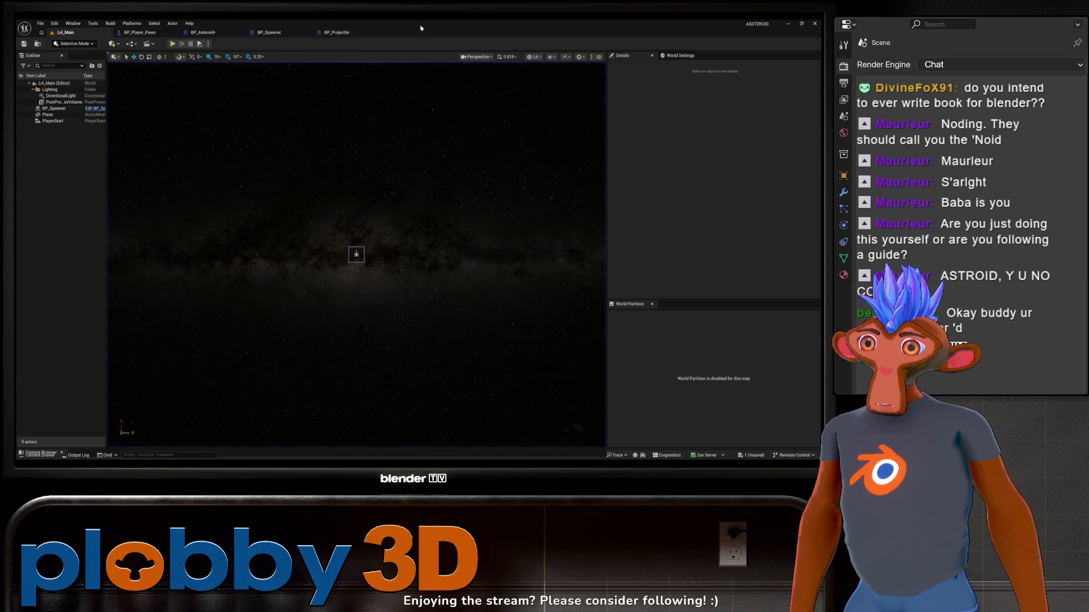
{"action": "left_click", "coordinate": [336, 32]}
Recompile BP_Asteroid and playtest the level, steering the ship left before stopping
{"action": "left_click", "coordinate": [213, 34]}
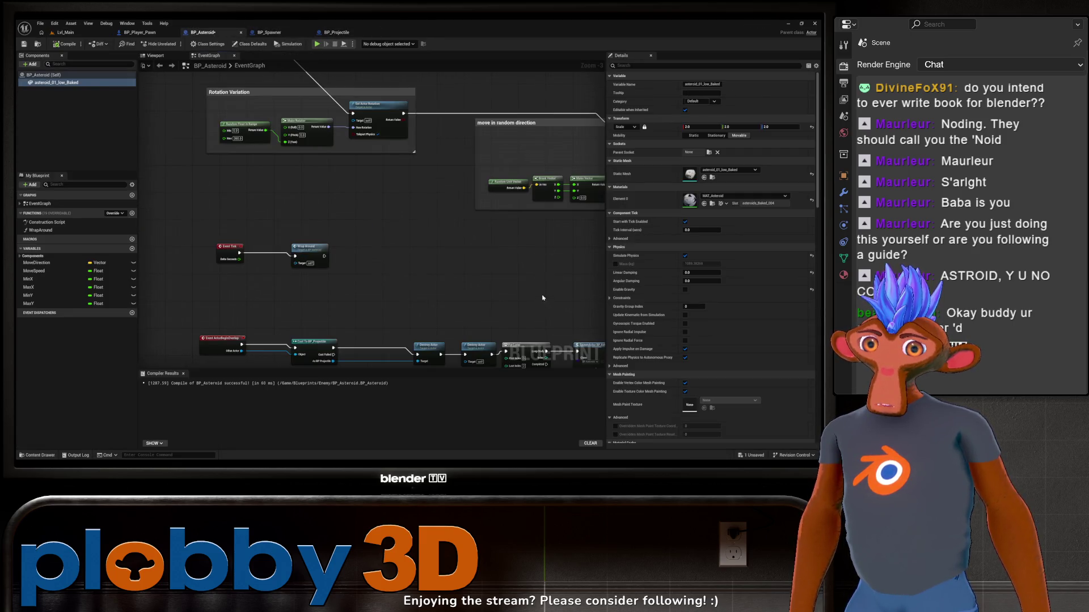
{"action": "scroll", "coordinate": [693, 292], "scroll_direction": "down", "scroll_amount": 8}
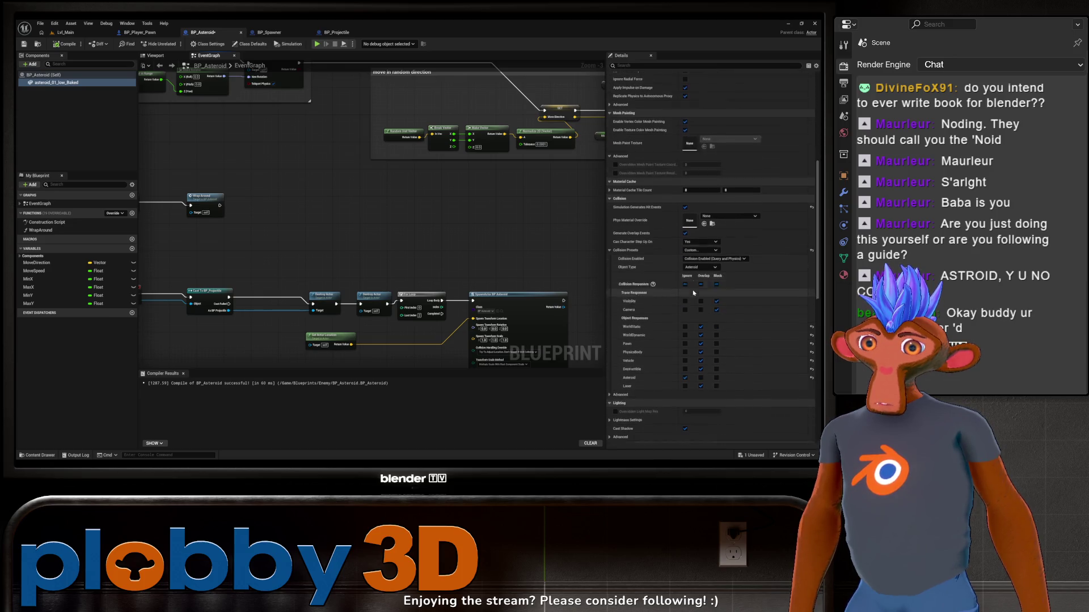
{"action": "scroll", "coordinate": [693, 293], "scroll_direction": "down", "scroll_amount": 2}
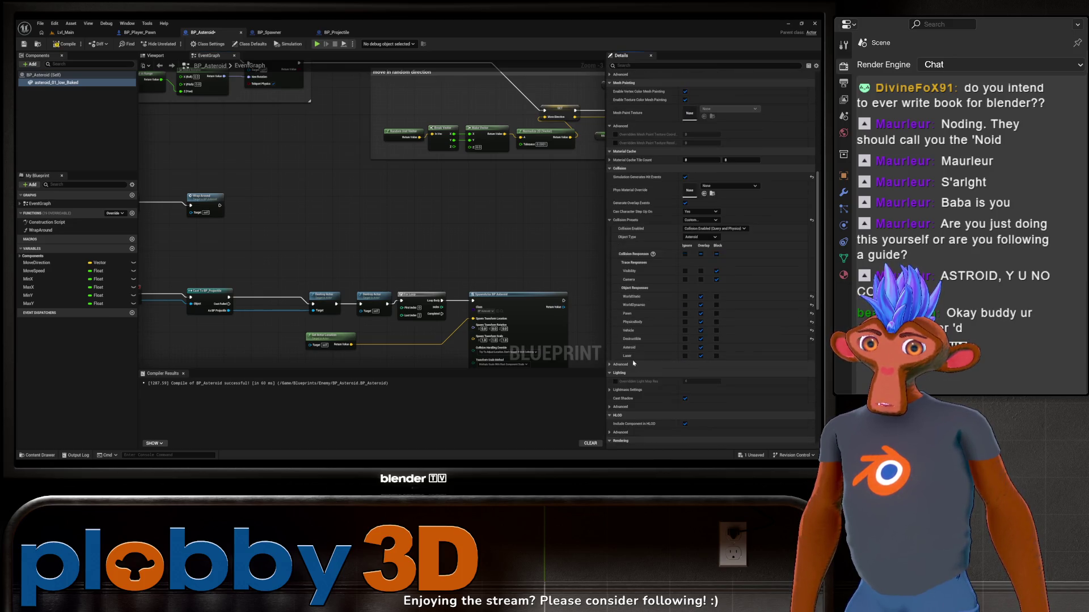
{"action": "left_click", "coordinate": [65, 44]}
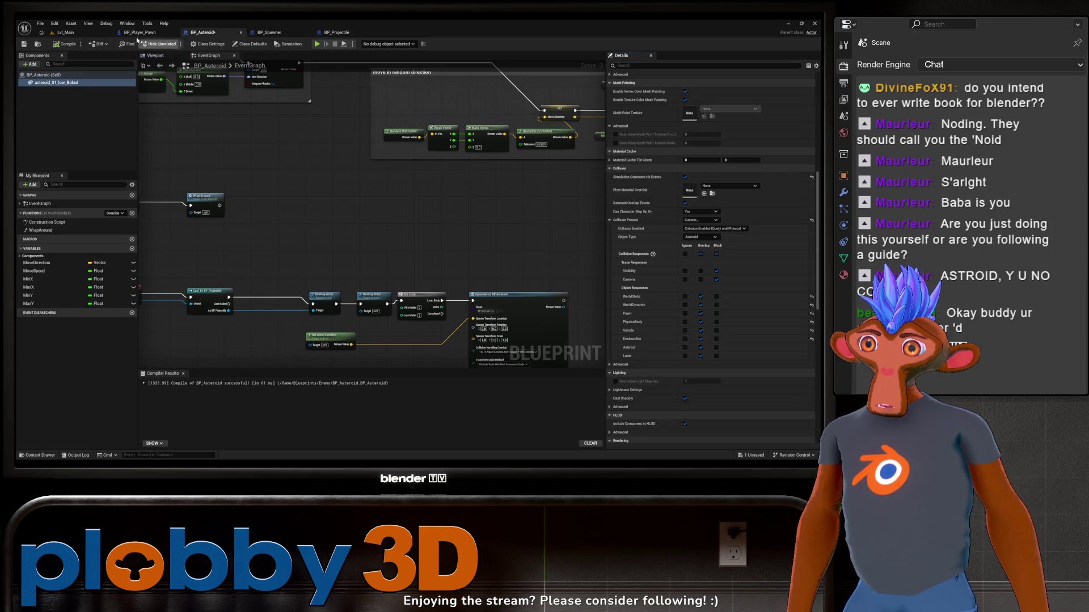
{"action": "left_click", "coordinate": [317, 44]}
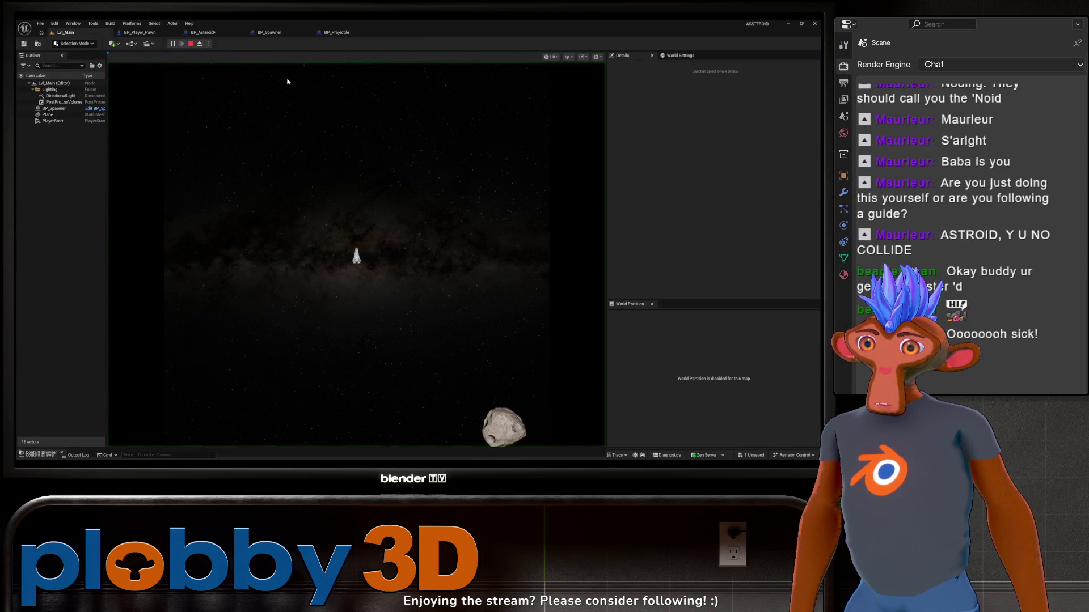
{"action": "left_click", "coordinate": [308, 97]}
{"action": "key", "text": "a"}
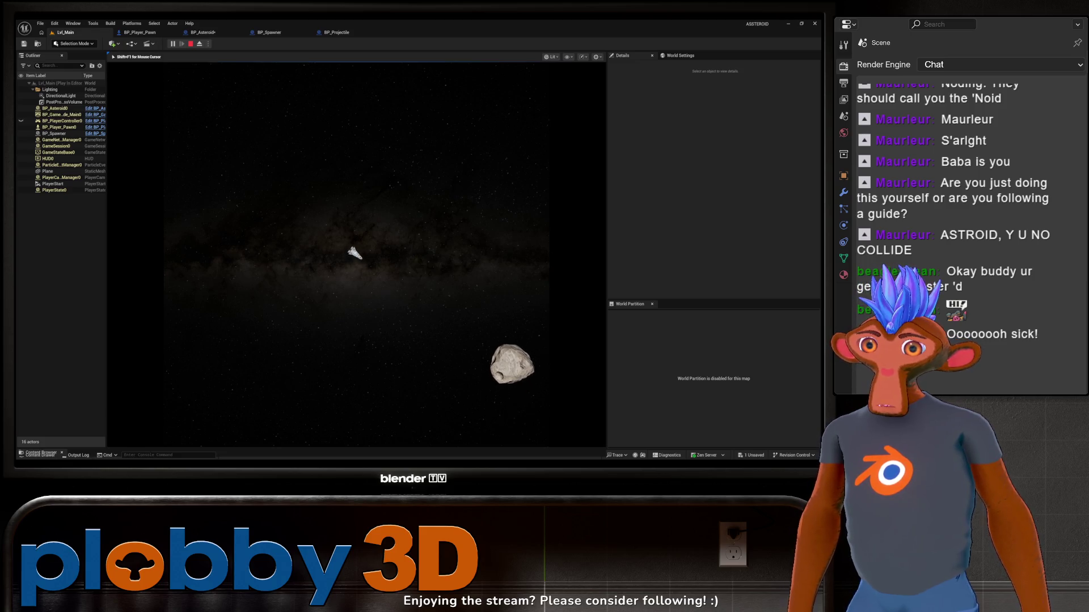
{"action": "key", "text": "a"}
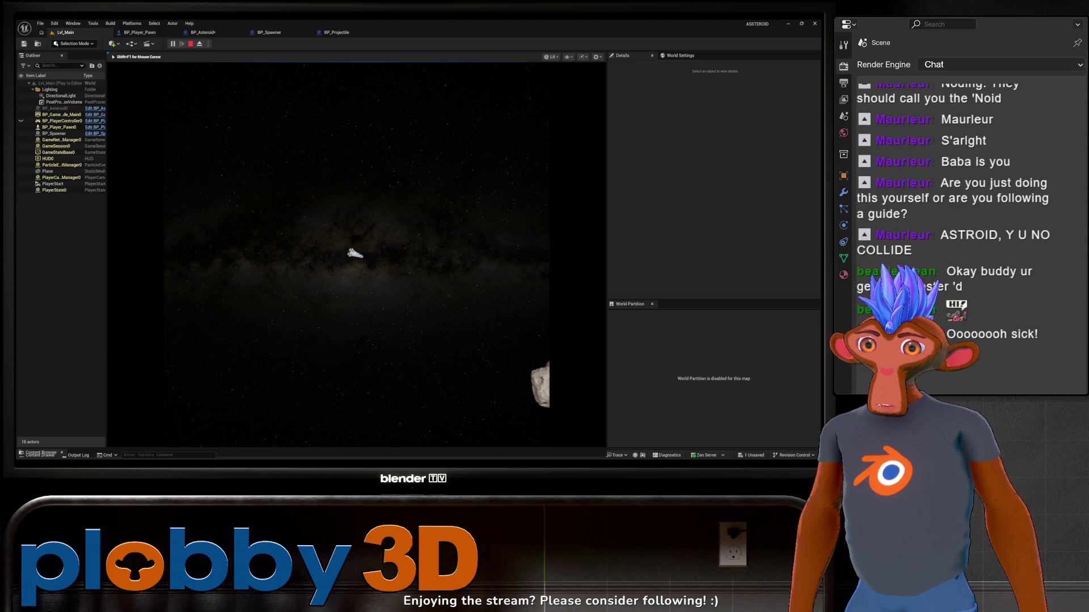
{"action": "key", "text": "Escape"}
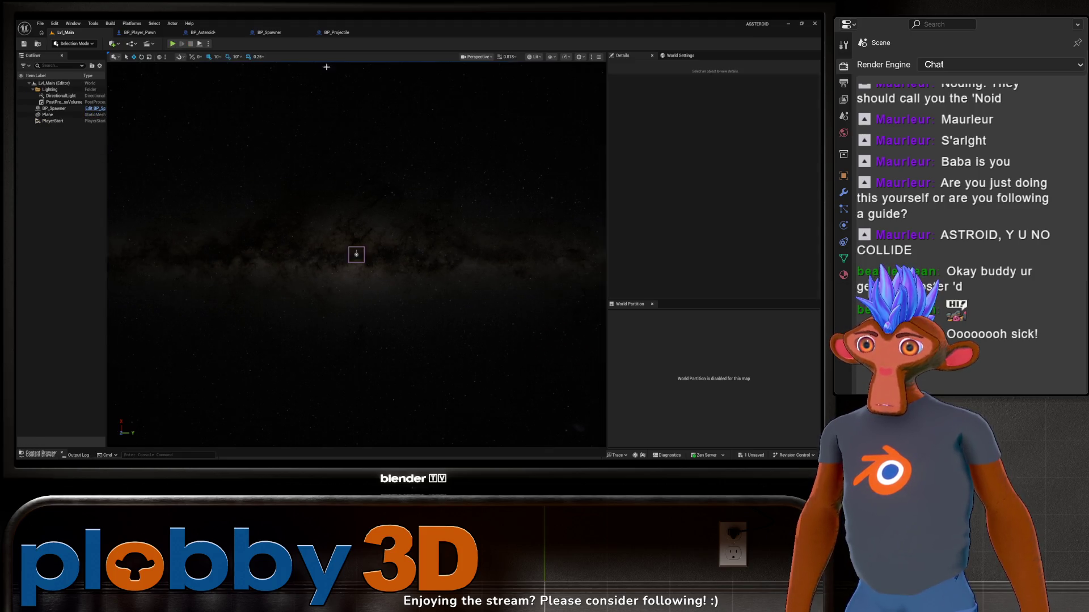
Tick Block for the Asteroid collision channel, recompile BP_Asteroid, and return to Lvl_Main
{"action": "left_click", "coordinate": [203, 32]}
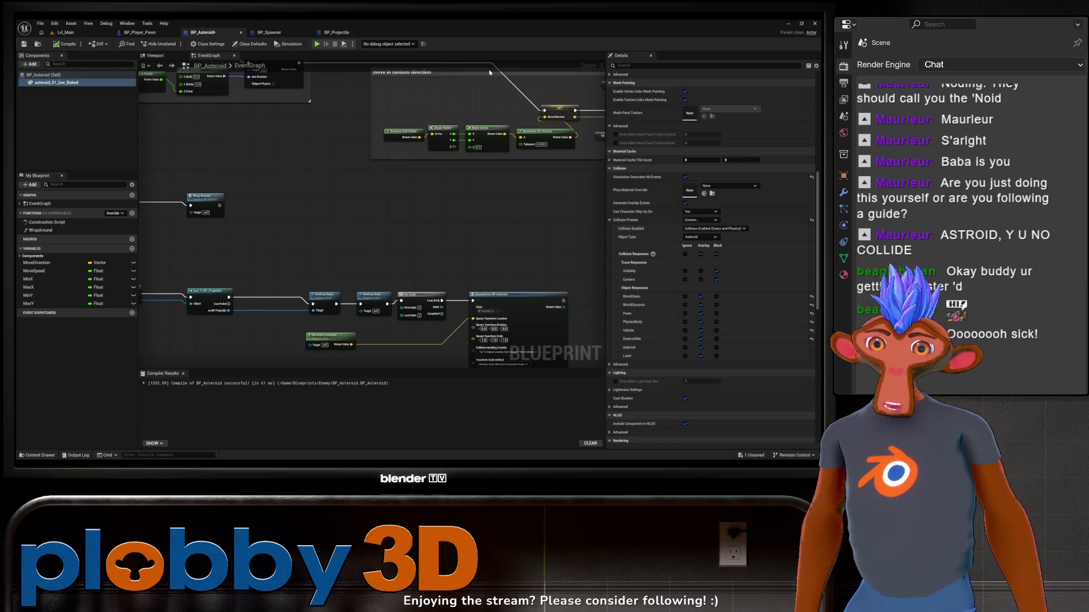
{"action": "left_click", "coordinate": [716, 348]}
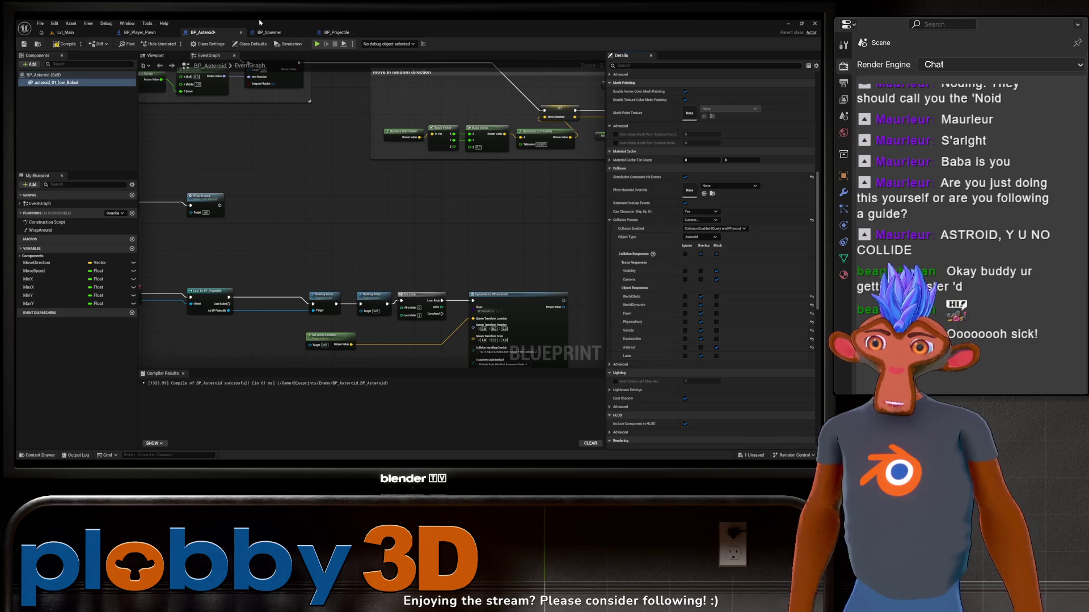
{"action": "left_click", "coordinate": [67, 43]}
{"action": "left_click", "coordinate": [75, 34]}
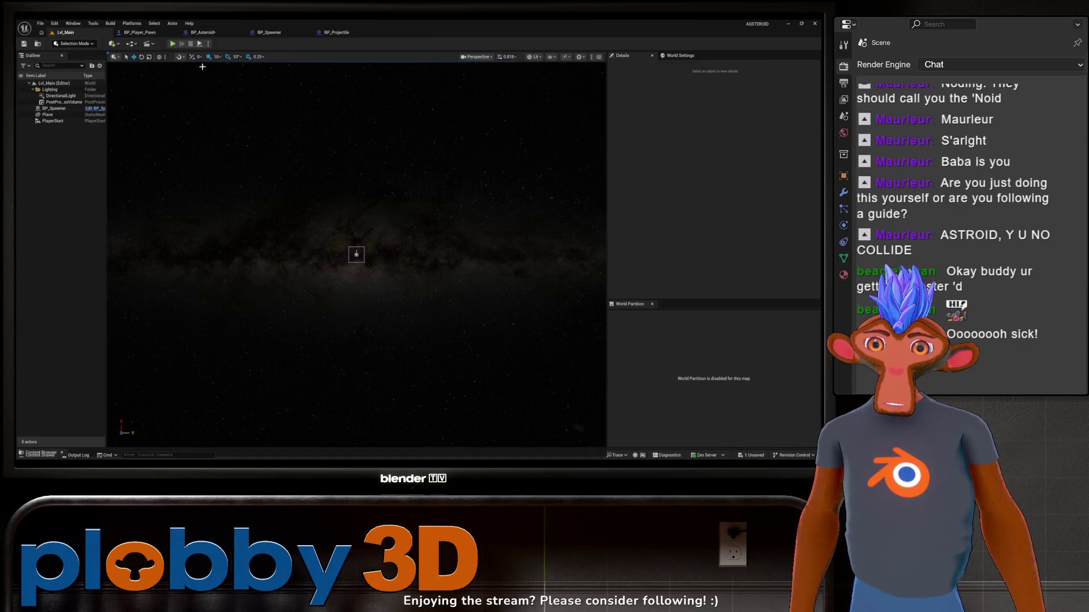
{"action": "left_click", "coordinate": [174, 43]}
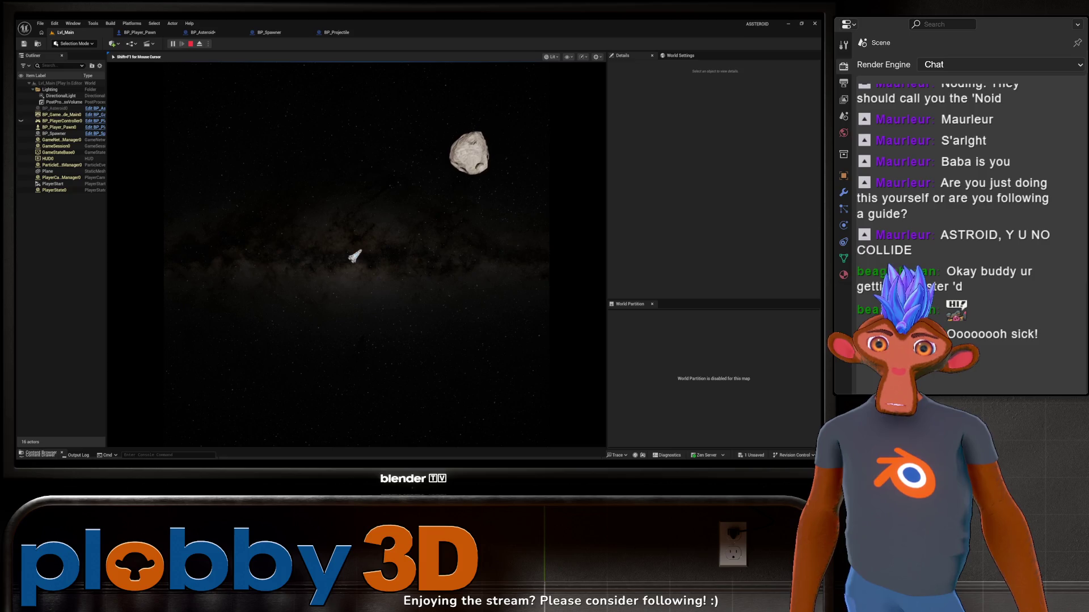
{"action": "key", "text": "space"}
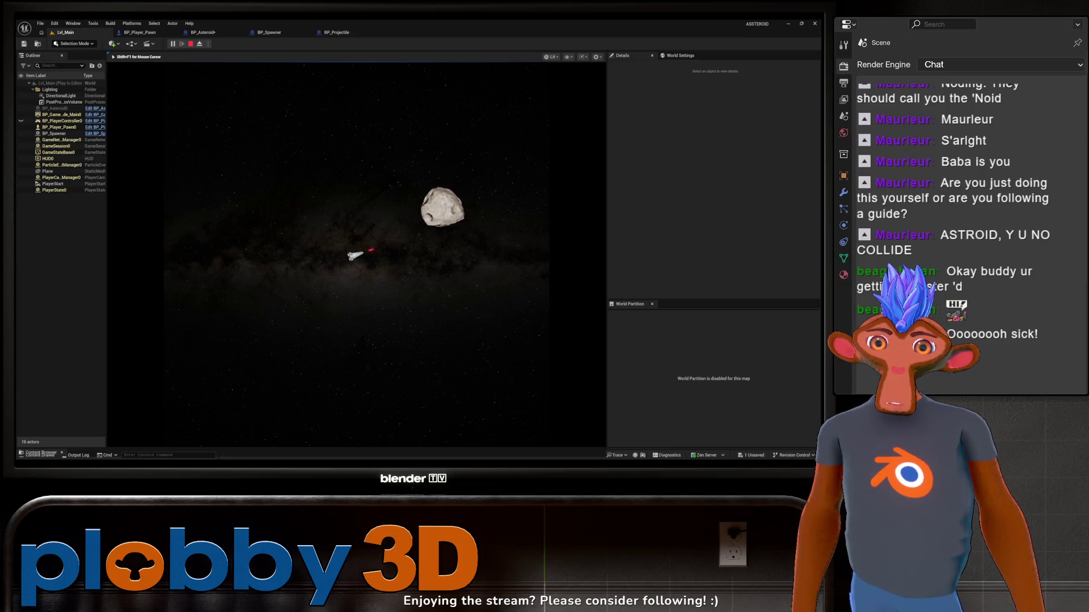
{"action": "key", "text": "d"}
{"action": "key", "text": "space"}
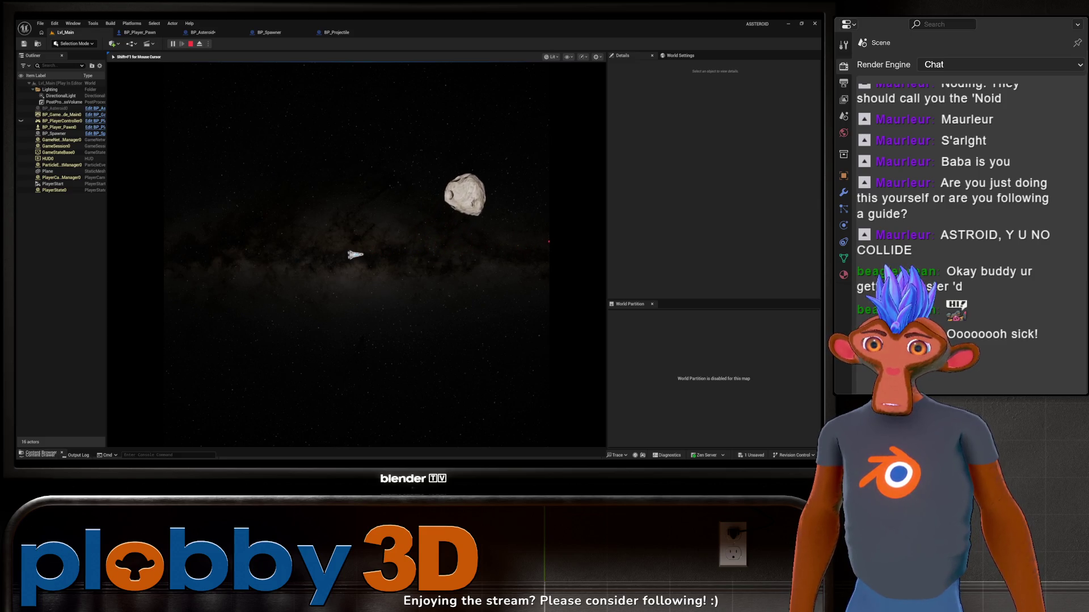
{"action": "key", "text": "Escape"}
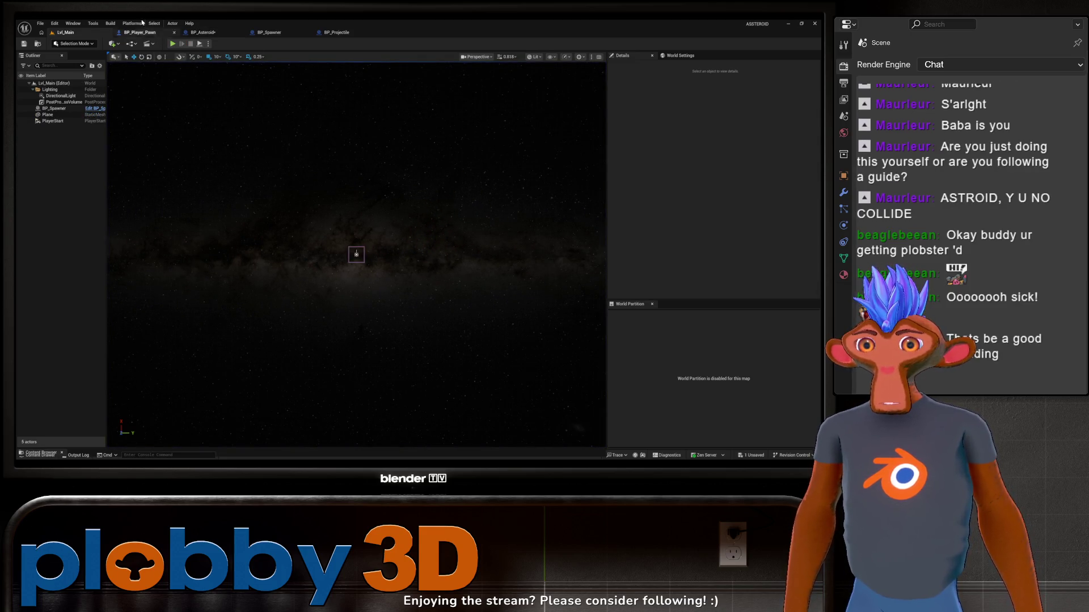
Inspect the BP_Projectile event graph's offset and validity nodes
{"action": "left_click", "coordinate": [335, 32]}
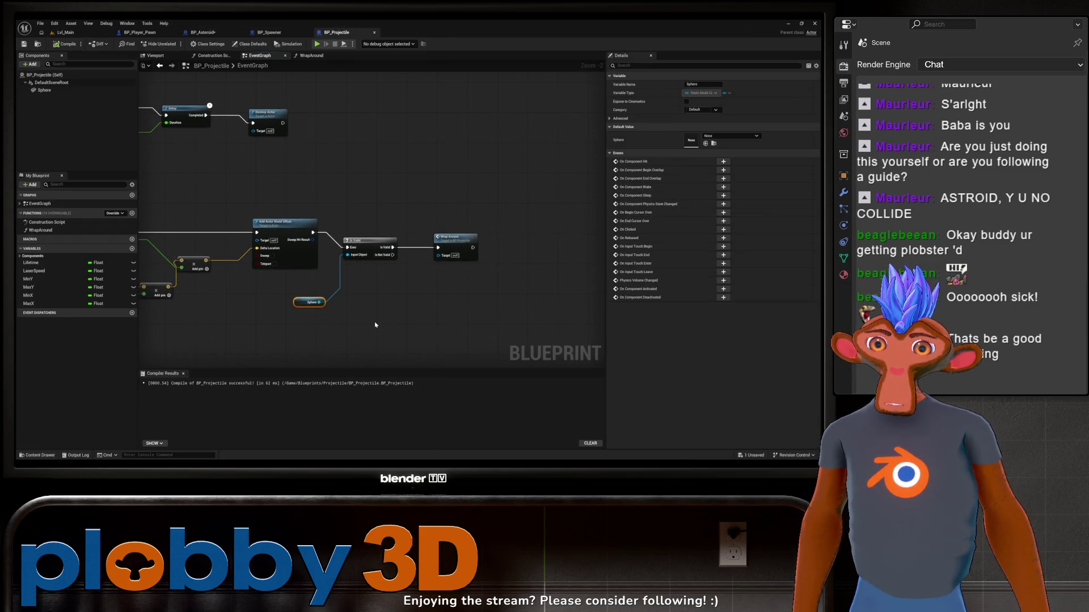
{"action": "scroll", "coordinate": [405, 293], "scroll_direction": "up", "scroll_amount": 2}
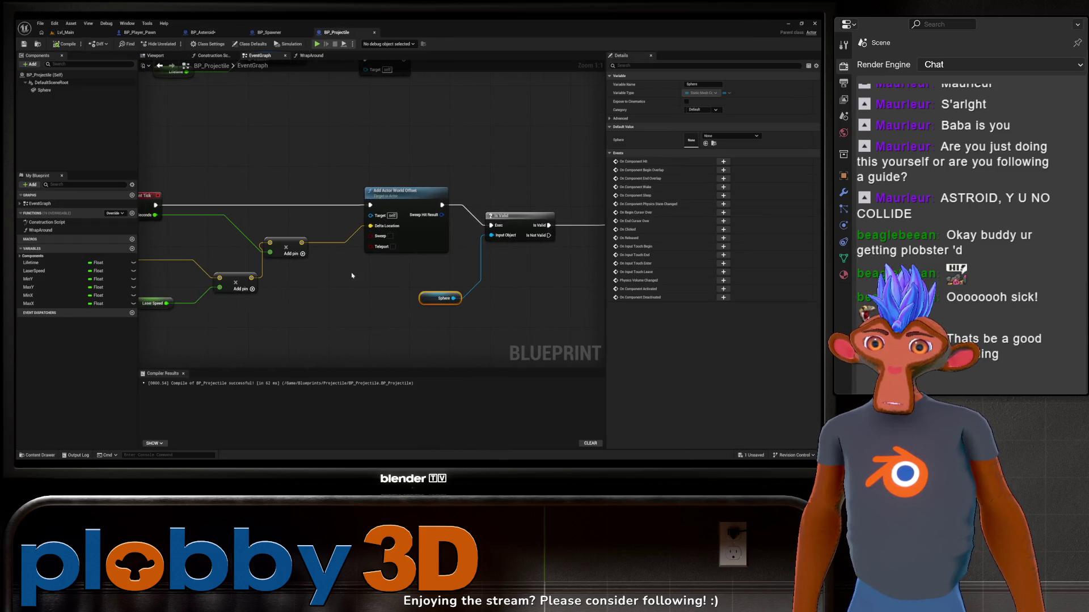
{"action": "left_click_drag", "start_coordinate": [352, 276], "coordinate": [320, 296]}
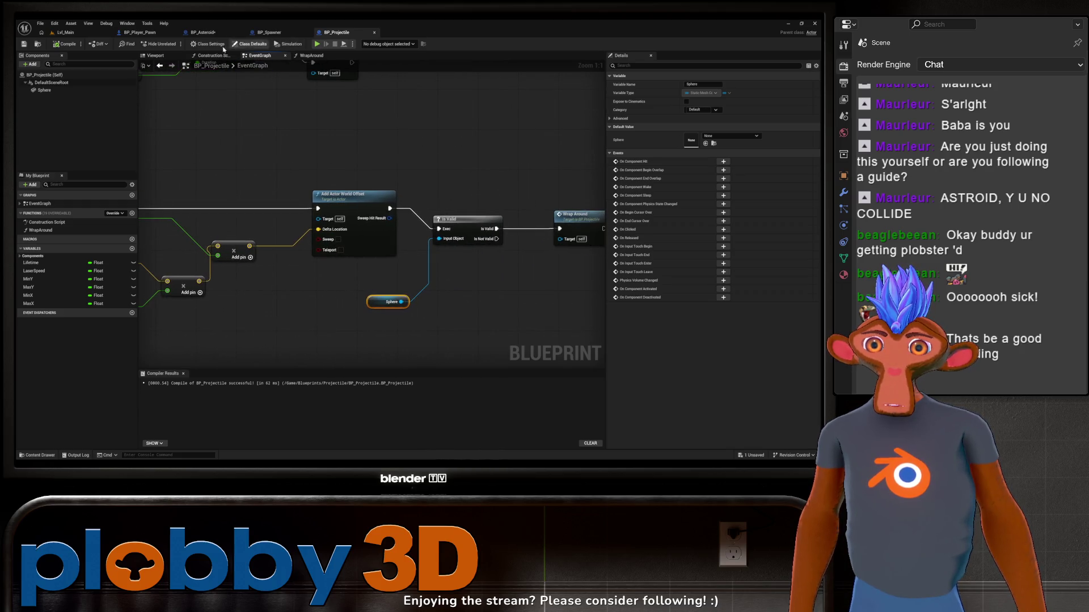
In BP_Asteroid's graph, move the Get Actor Location node further left
{"action": "left_click", "coordinate": [204, 33]}
{"action": "scroll", "coordinate": [390, 250], "scroll_direction": "up", "scroll_amount": 3}
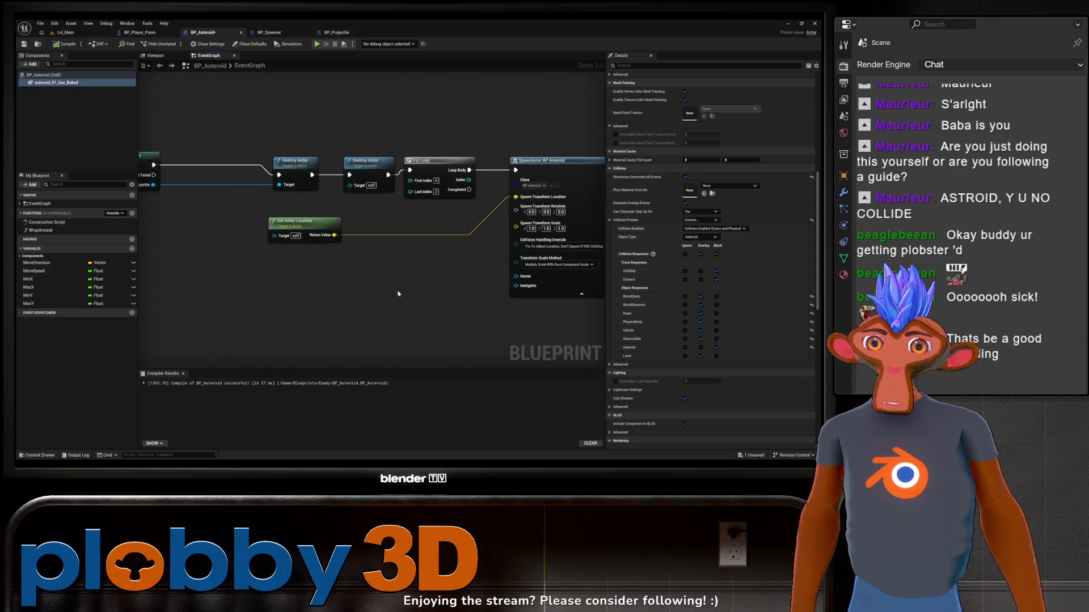
{"action": "scroll", "coordinate": [295, 284], "scroll_direction": "down", "scroll_amount": 2}
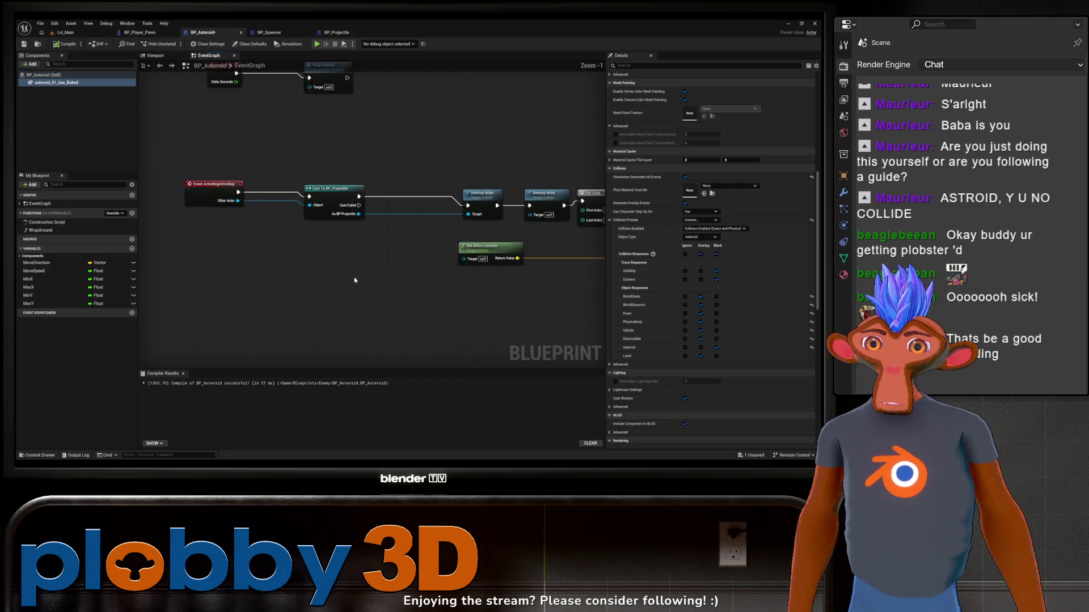
{"action": "left_click_drag", "start_coordinate": [331, 250], "coordinate": [293, 259]}
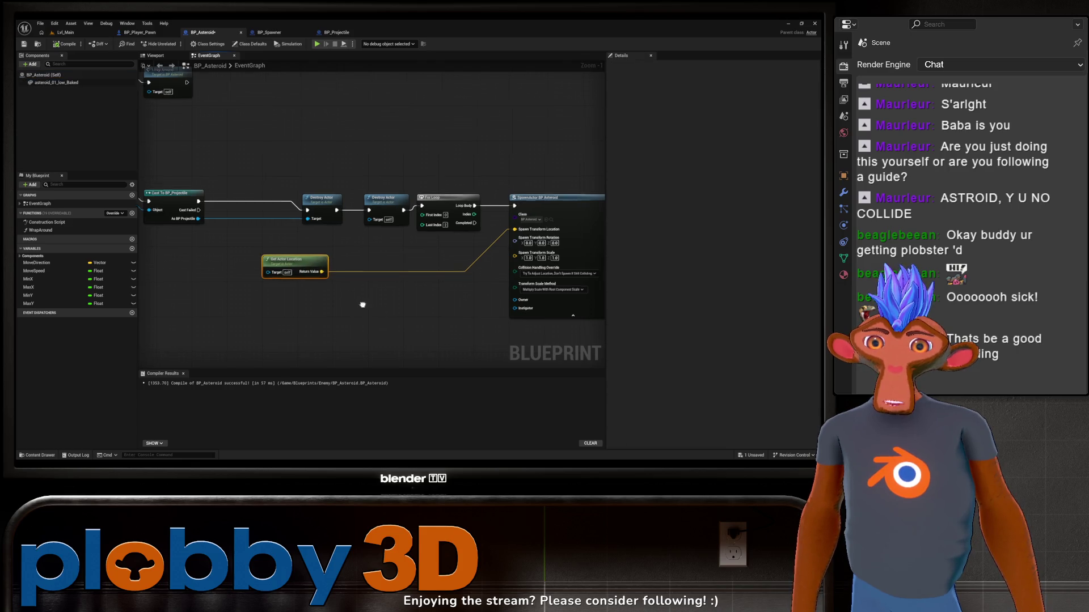
{"action": "scroll", "coordinate": [297, 303], "scroll_direction": "up", "scroll_amount": 2}
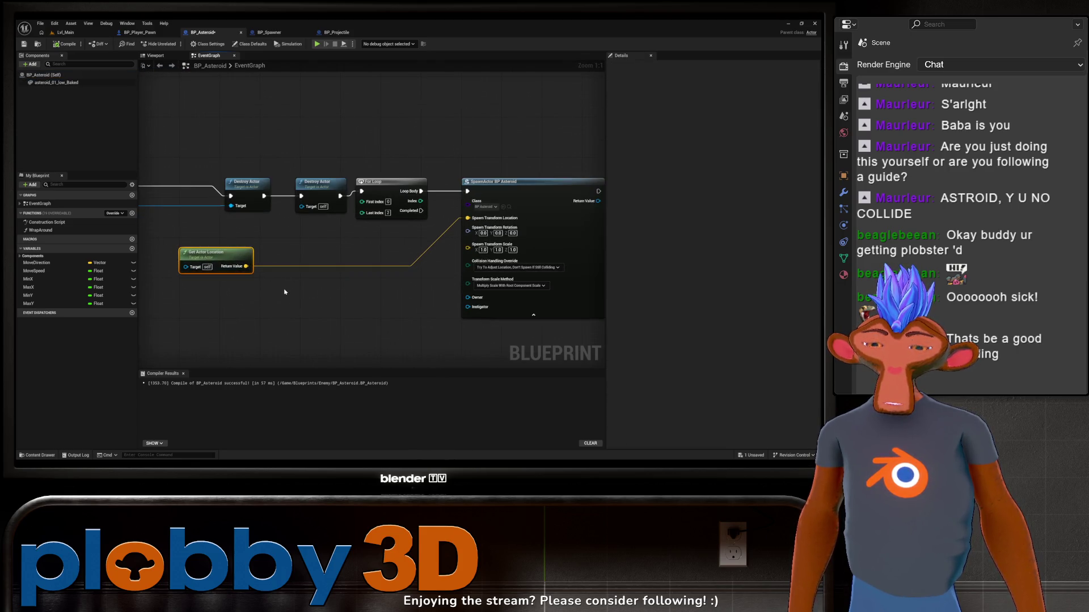
Add an Add Local Offset node to the asteroid graph and reframe the whole spawn logic
{"action": "right_click", "coordinate": [285, 292]}
{"action": "type", "text": "of"}
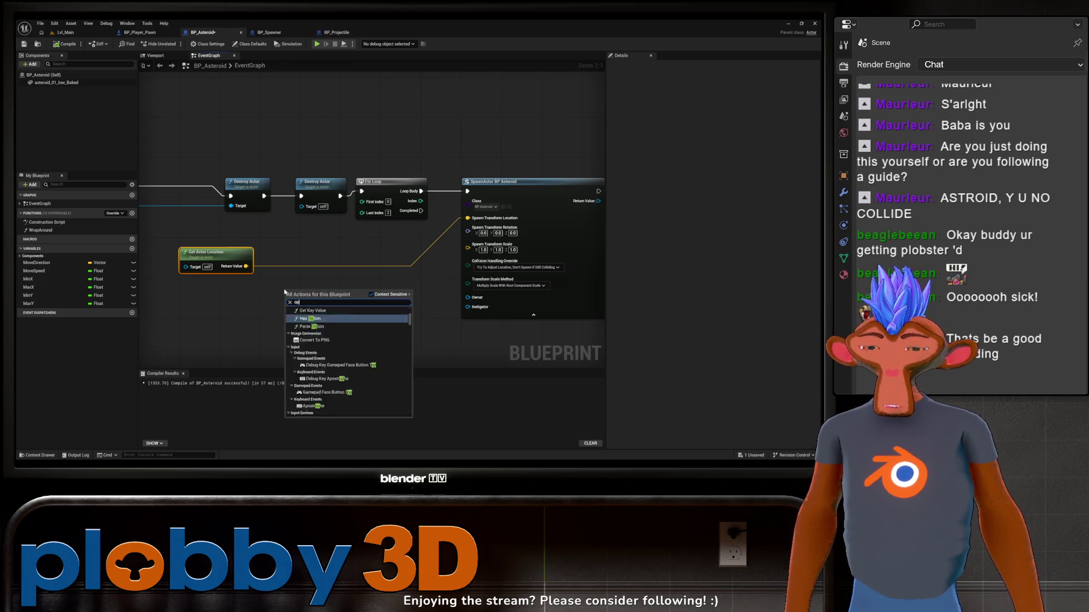
{"action": "type", "text": "fset"}
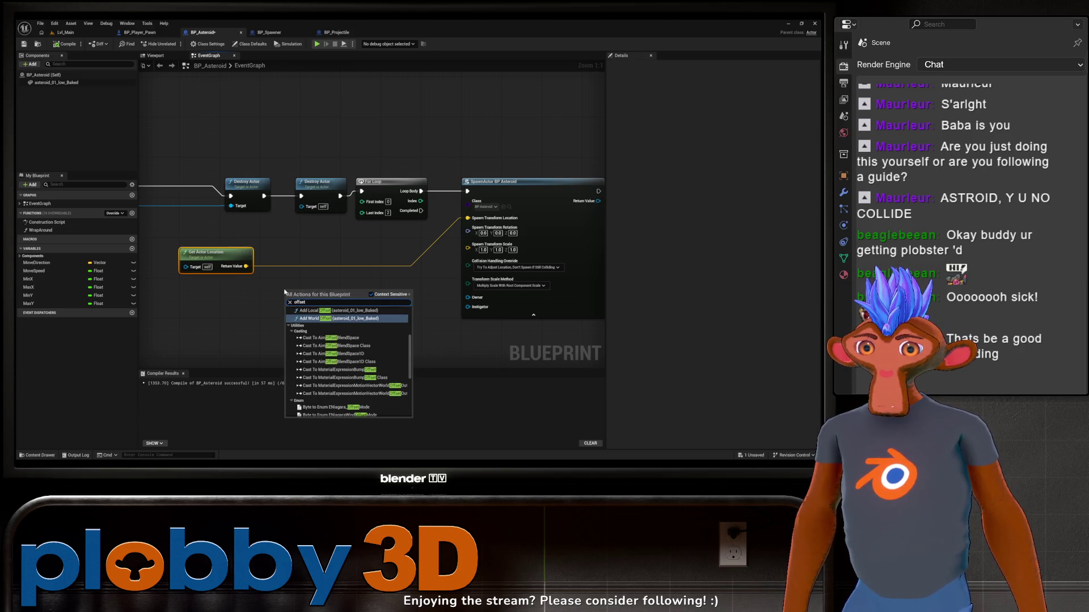
{"action": "scroll", "coordinate": [361, 368], "scroll_direction": "up", "scroll_amount": 3}
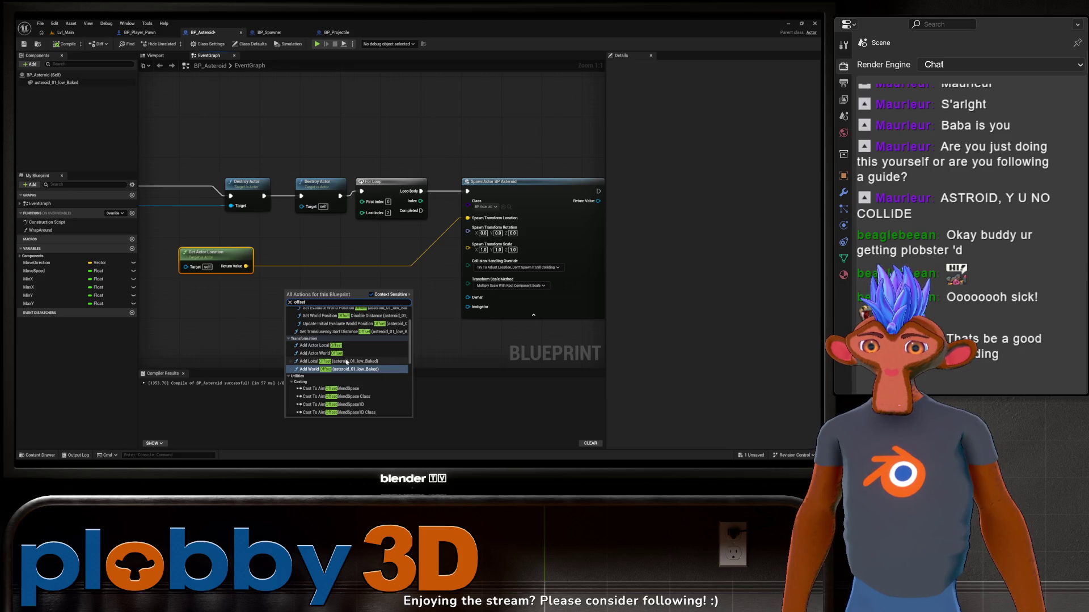
{"action": "left_click", "coordinate": [334, 361]}
{"action": "left_click_drag", "start_coordinate": [332, 306], "coordinate": [325, 283]}
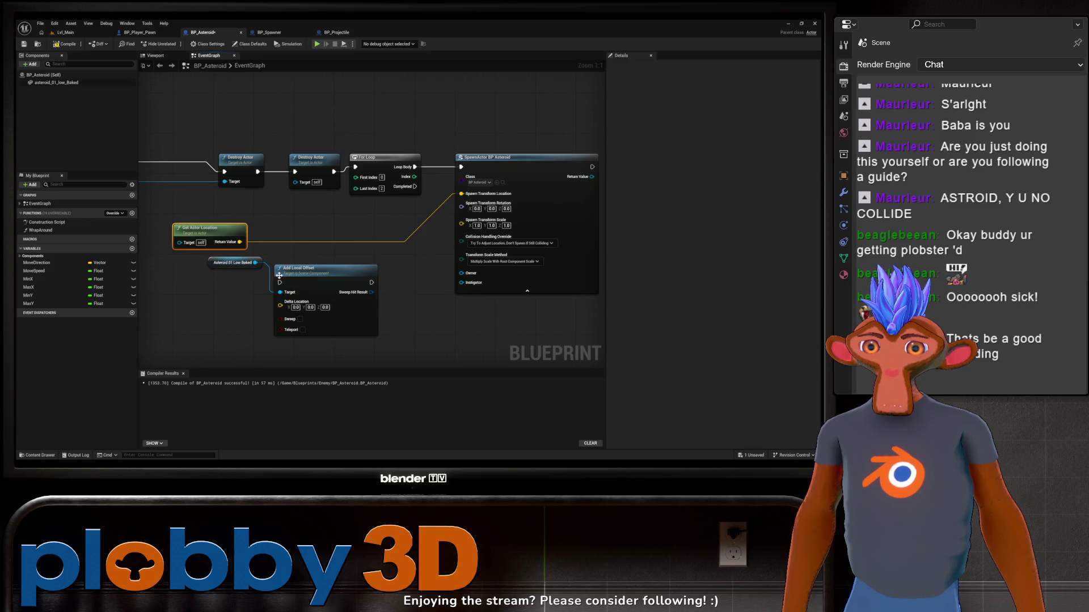
{"action": "left_click_drag", "start_coordinate": [300, 279], "coordinate": [244, 282]}
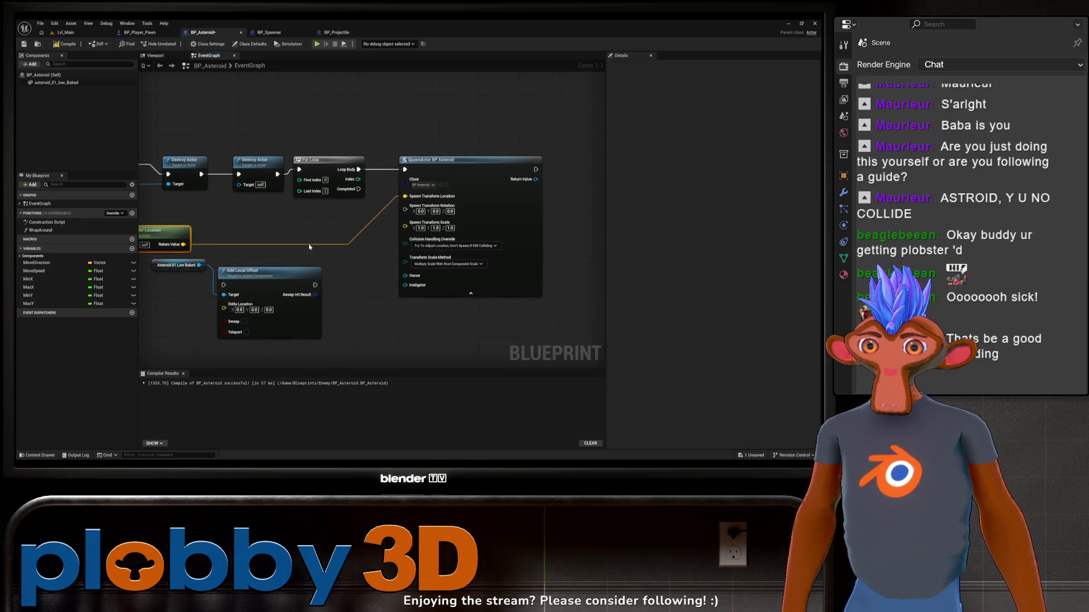
{"action": "left_click_drag", "start_coordinate": [345, 280], "coordinate": [323, 275]}
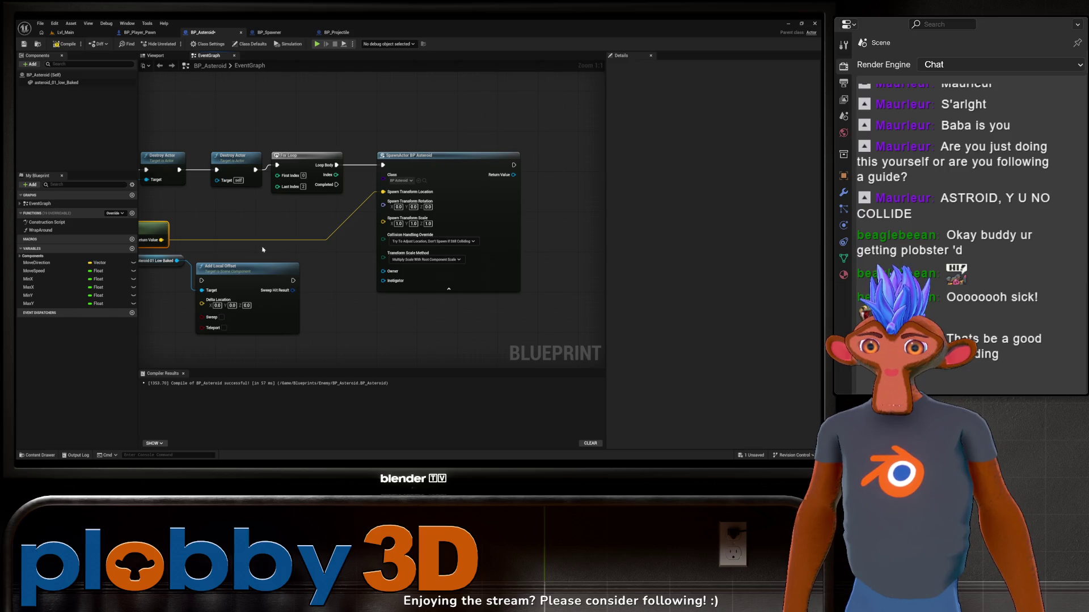
{"action": "scroll", "coordinate": [263, 250], "scroll_direction": "down", "scroll_amount": 2}
{"action": "left_click_drag", "start_coordinate": [284, 214], "coordinate": [463, 214]}
{"action": "left_click_drag", "start_coordinate": [352, 217], "coordinate": [336, 219]}
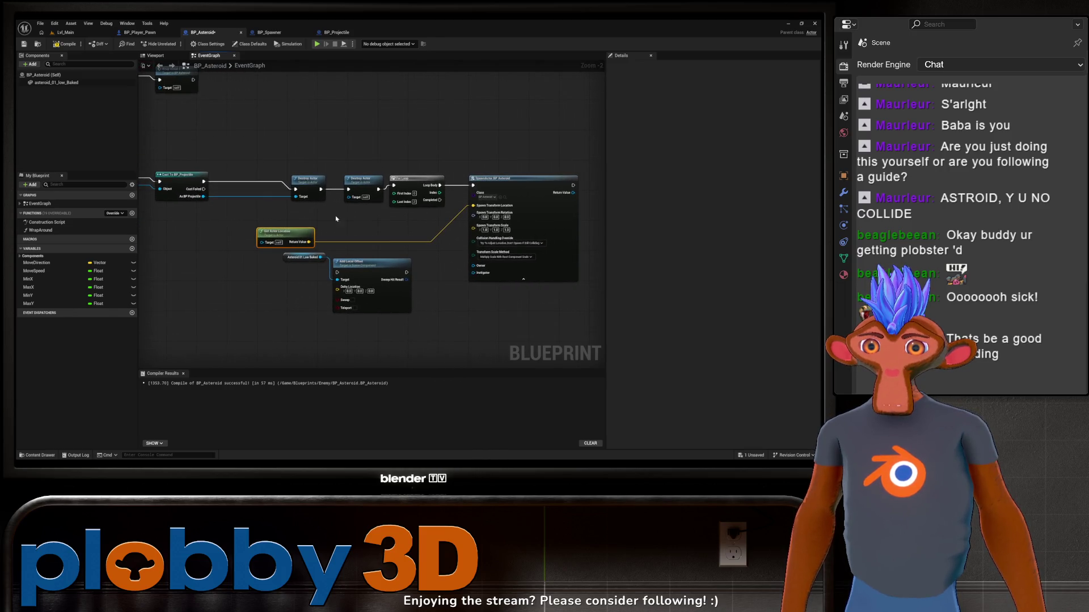
{"action": "left_click_drag", "start_coordinate": [420, 204], "coordinate": [373, 193]}
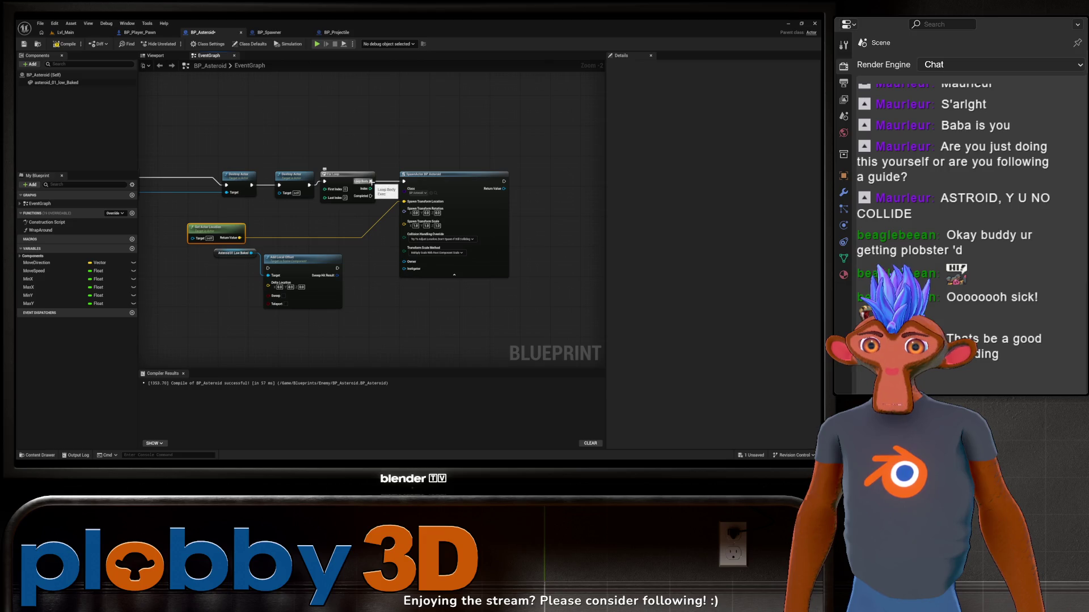
{"action": "scroll", "coordinate": [335, 236], "scroll_direction": "up", "scroll_amount": 2}
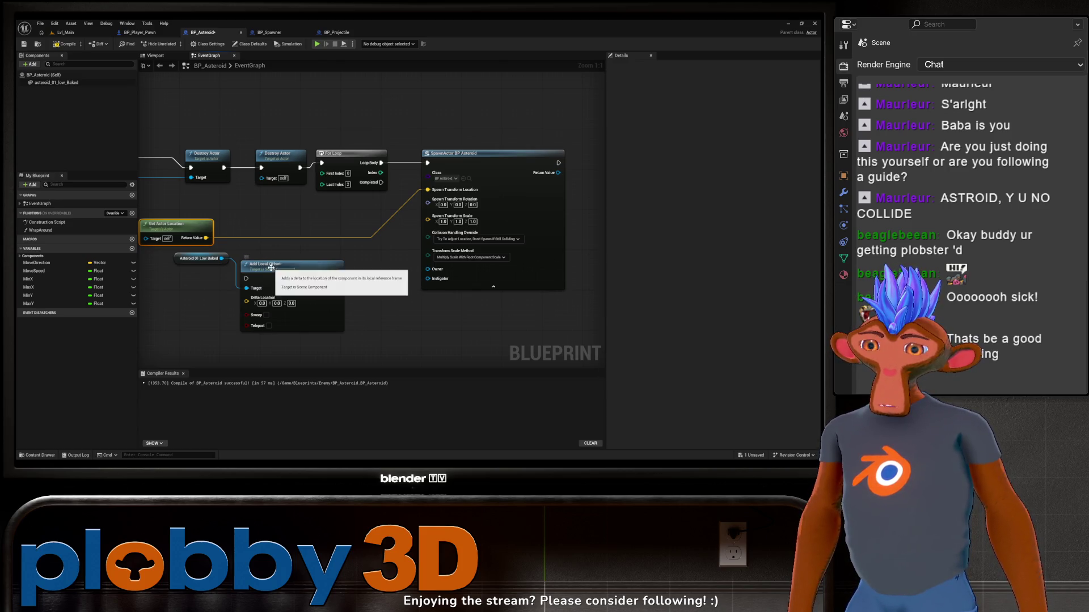
Delete the Add Local Offset and Asteroid 01 Low Baked nodes, then compile BP_Asteroid
{"action": "left_click", "coordinate": [256, 274]}
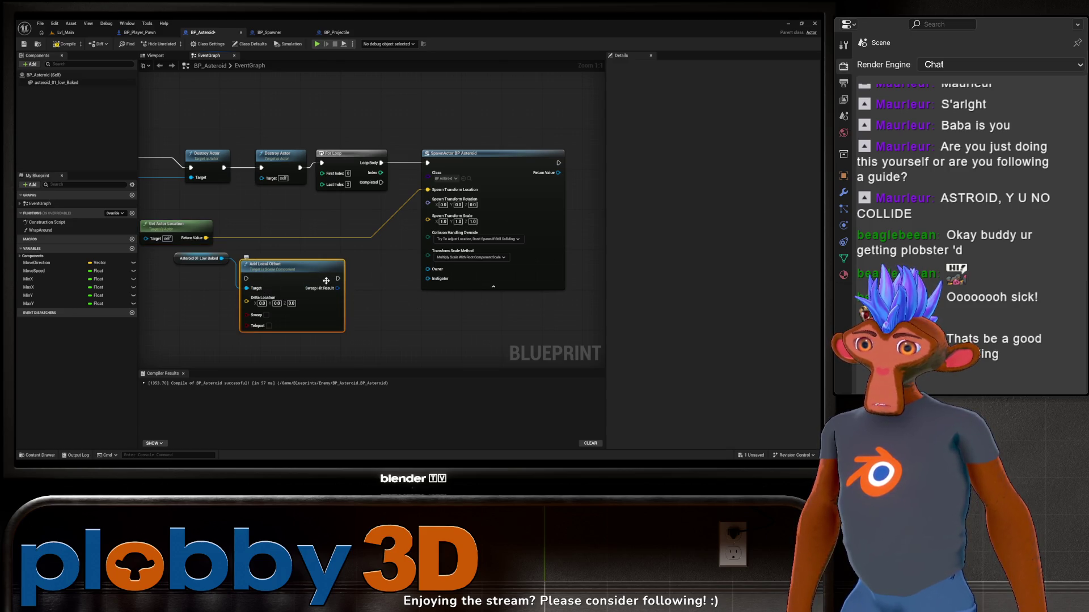
{"action": "key", "text": "Delete"}
{"action": "left_click", "coordinate": [201, 259]}
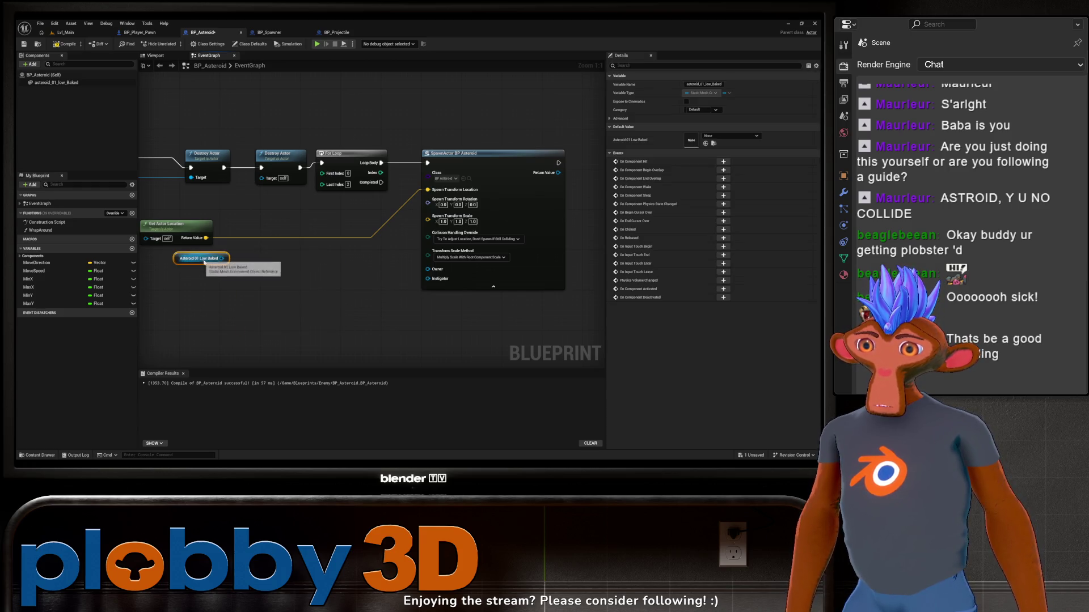
{"action": "key", "text": "Delete"}
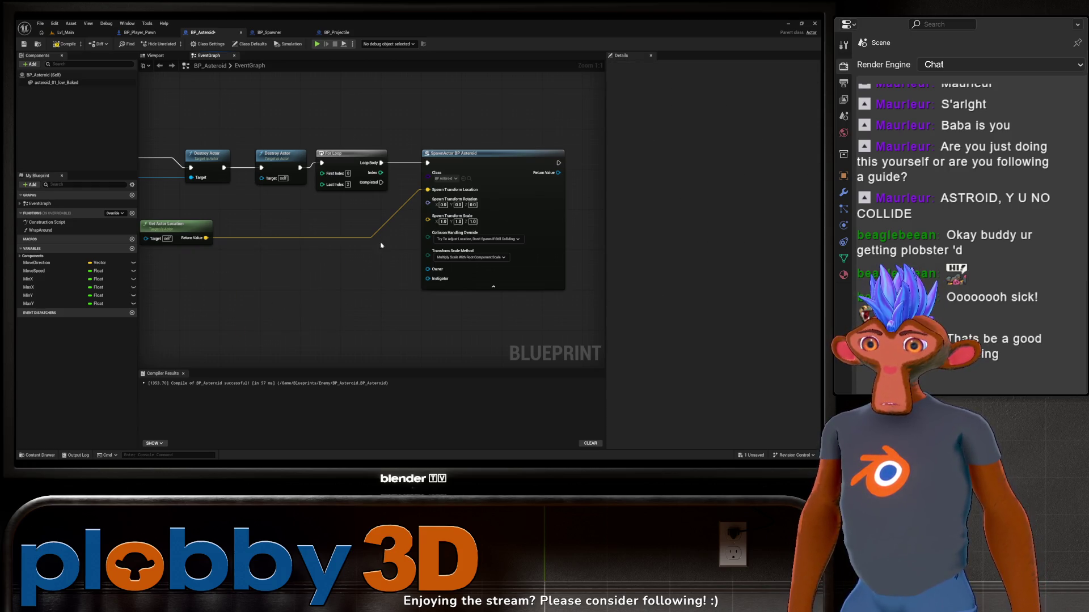
{"action": "left_click", "coordinate": [443, 222]}
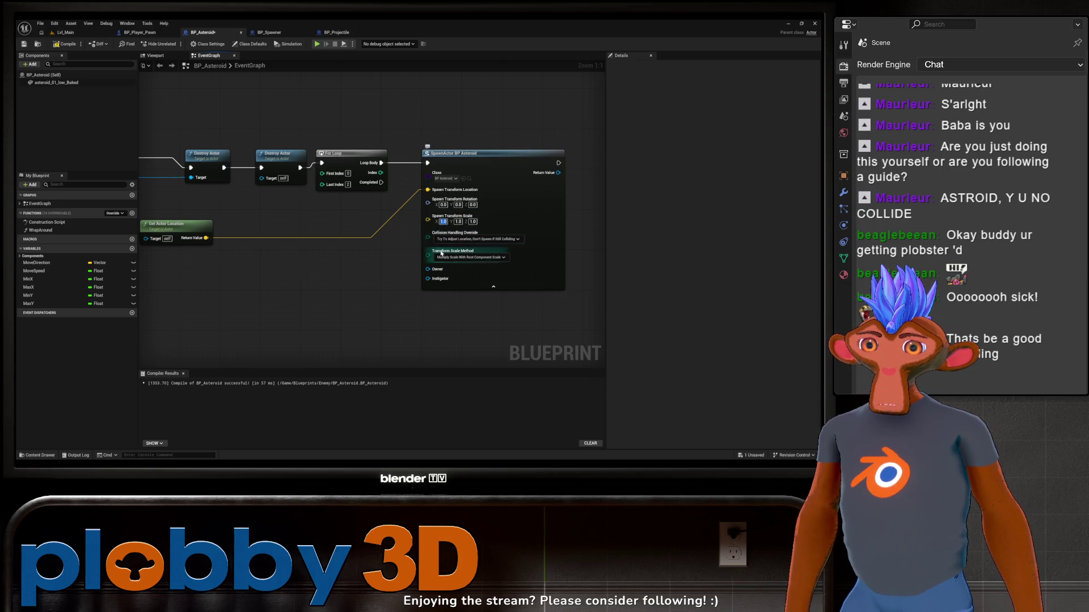
{"action": "left_click", "coordinate": [341, 285]}
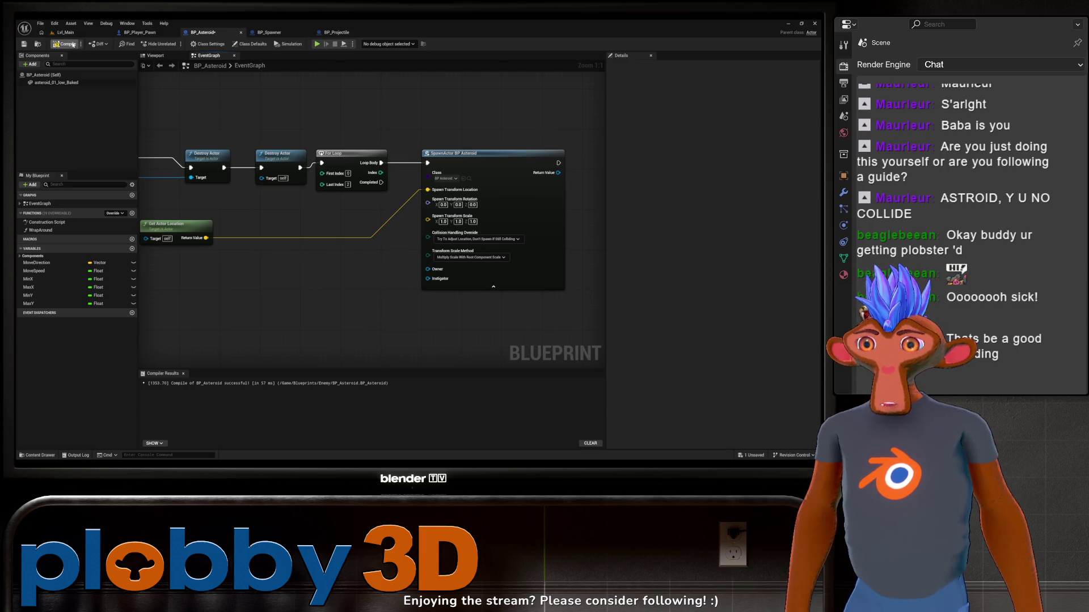
{"action": "left_click", "coordinate": [65, 43]}
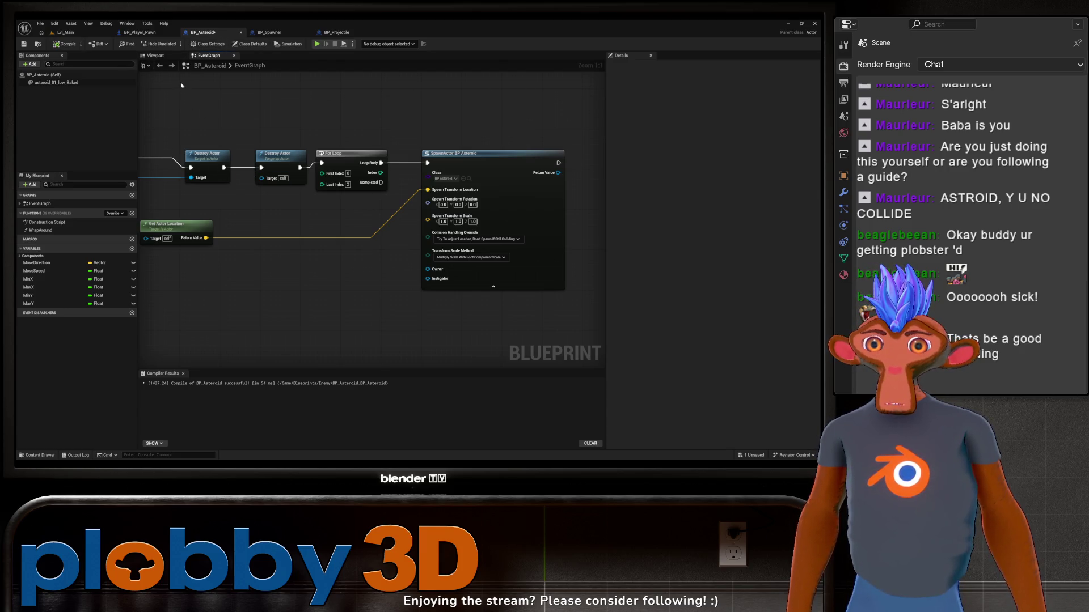
{"action": "left_click", "coordinate": [155, 55]}
{"action": "left_click", "coordinate": [209, 55]}
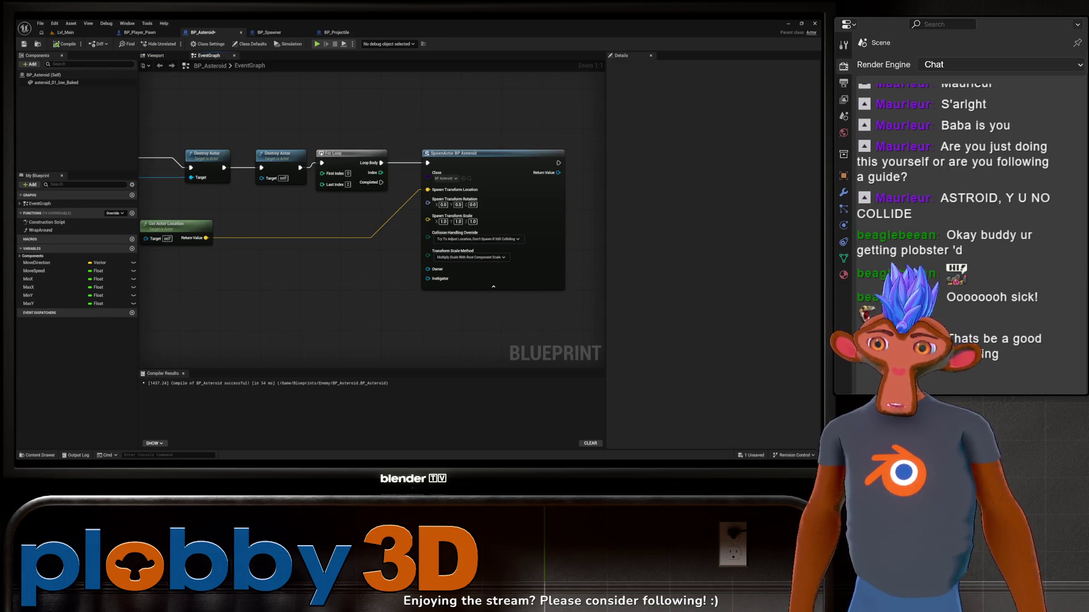
Change the asteroid mesh component's Asteroid channel response to Overlap and recompile BP_Asteroid
{"action": "left_click", "coordinate": [156, 56]}
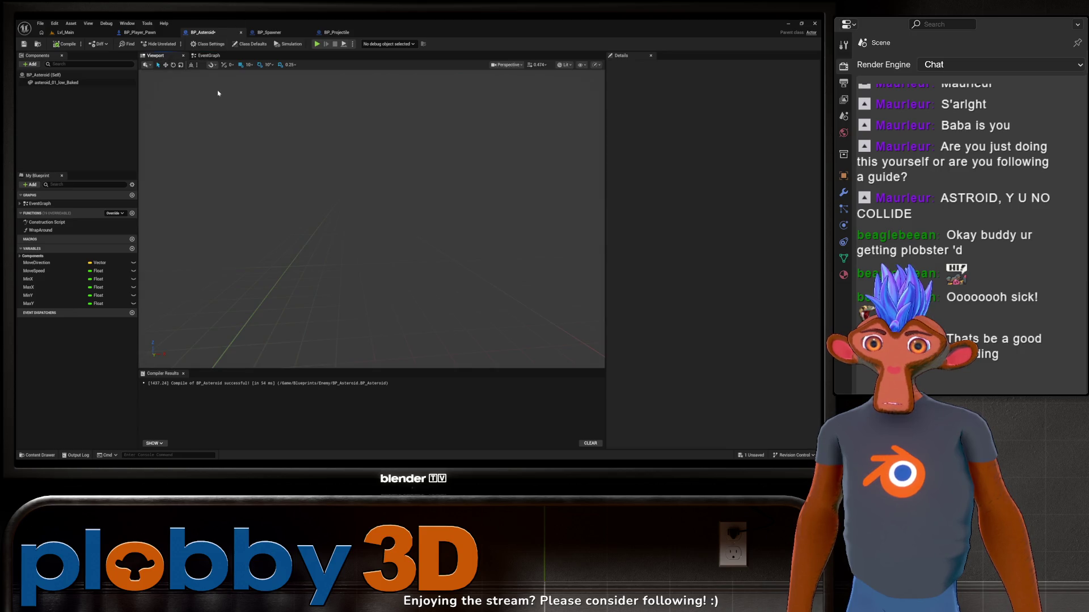
{"action": "left_click", "coordinate": [56, 83]}
{"action": "scroll", "coordinate": [735, 335], "scroll_direction": "down", "scroll_amount": 10}
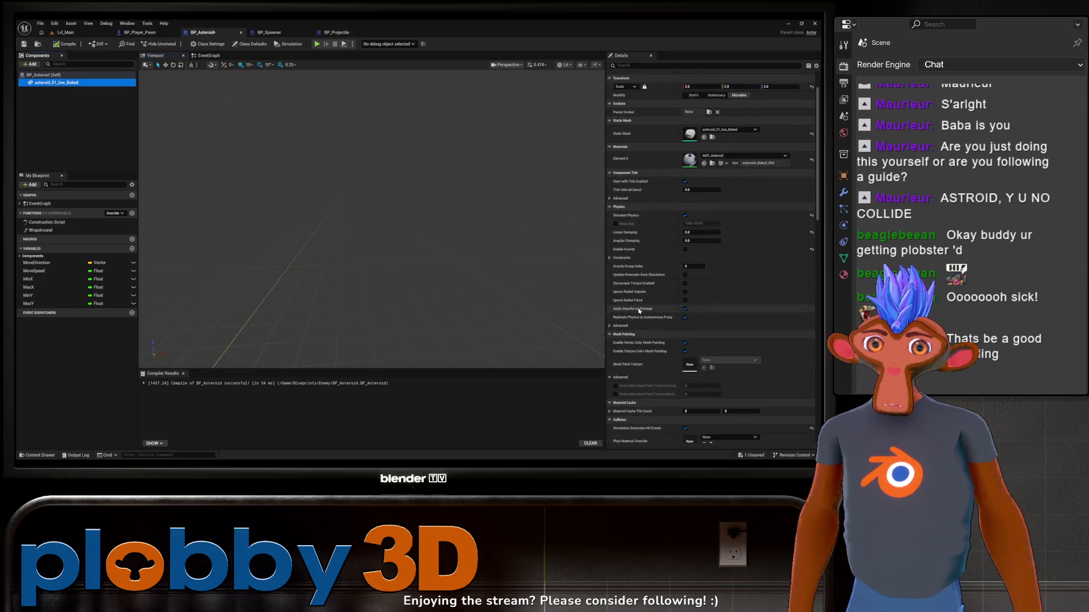
{"action": "scroll", "coordinate": [735, 335], "scroll_direction": "down", "scroll_amount": 2}
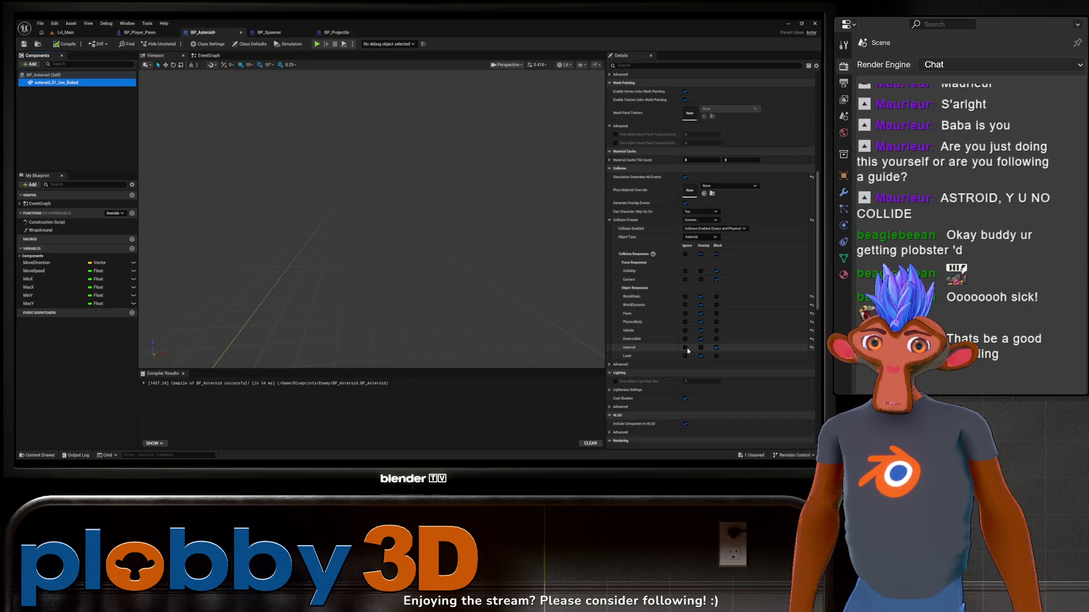
{"action": "left_click", "coordinate": [701, 348]}
{"action": "left_click", "coordinate": [64, 44]}
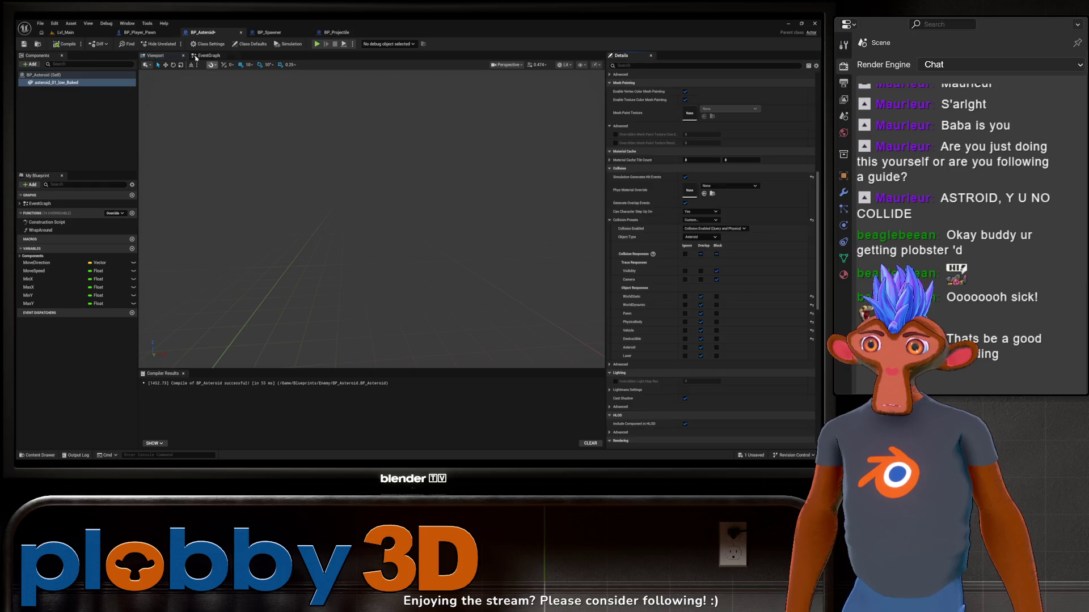
{"action": "left_click", "coordinate": [65, 32]}
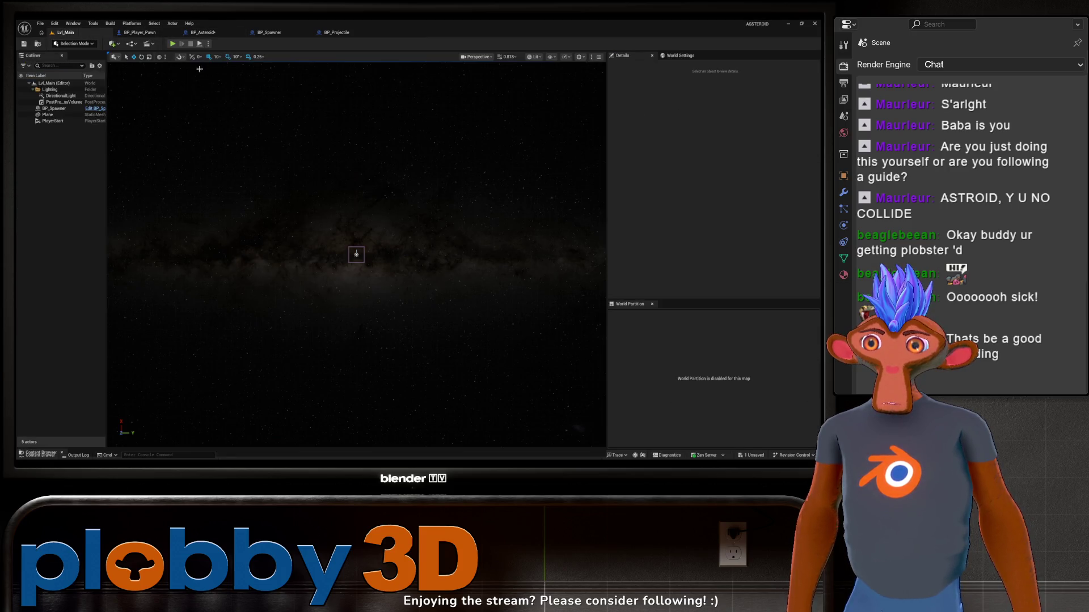
Playtest with Alt+P, firing several shots and turning with A, then stop with Esc
{"action": "key", "text": "alt+p"}
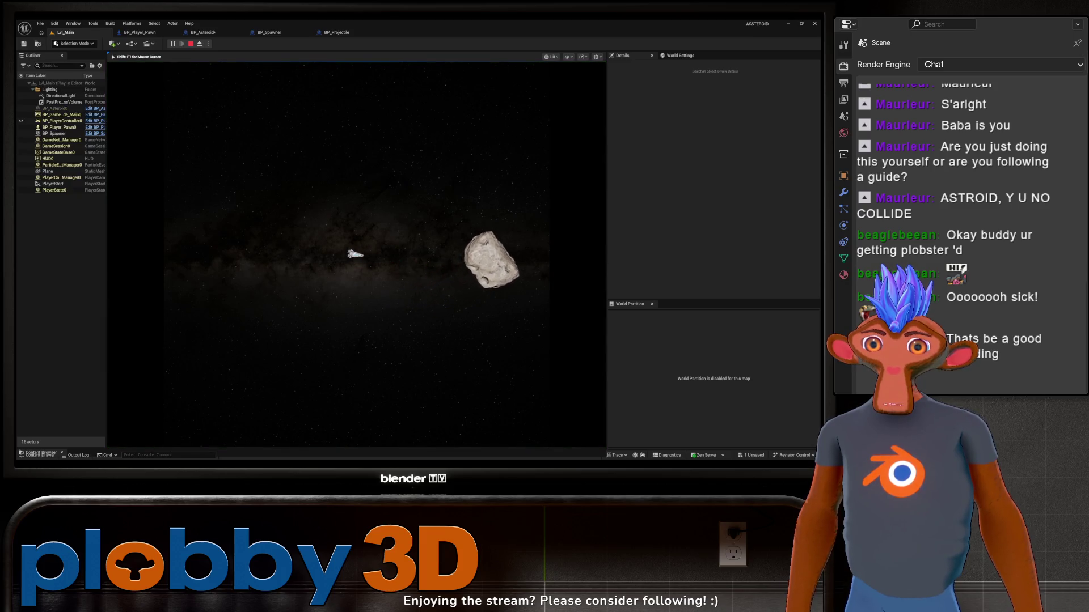
{"action": "key", "text": "space"}
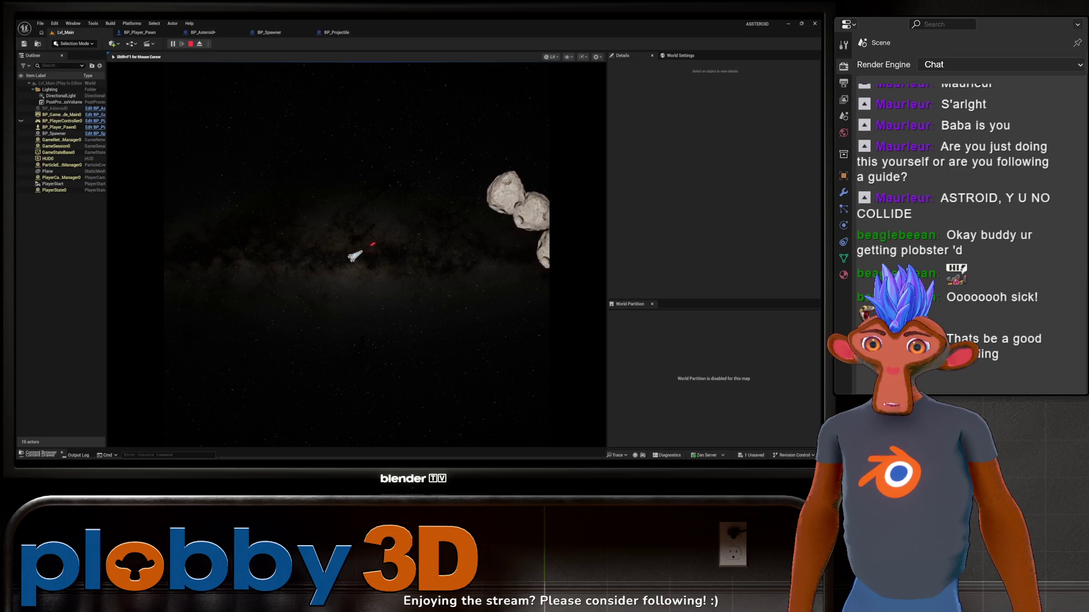
{"action": "key", "text": "space"}
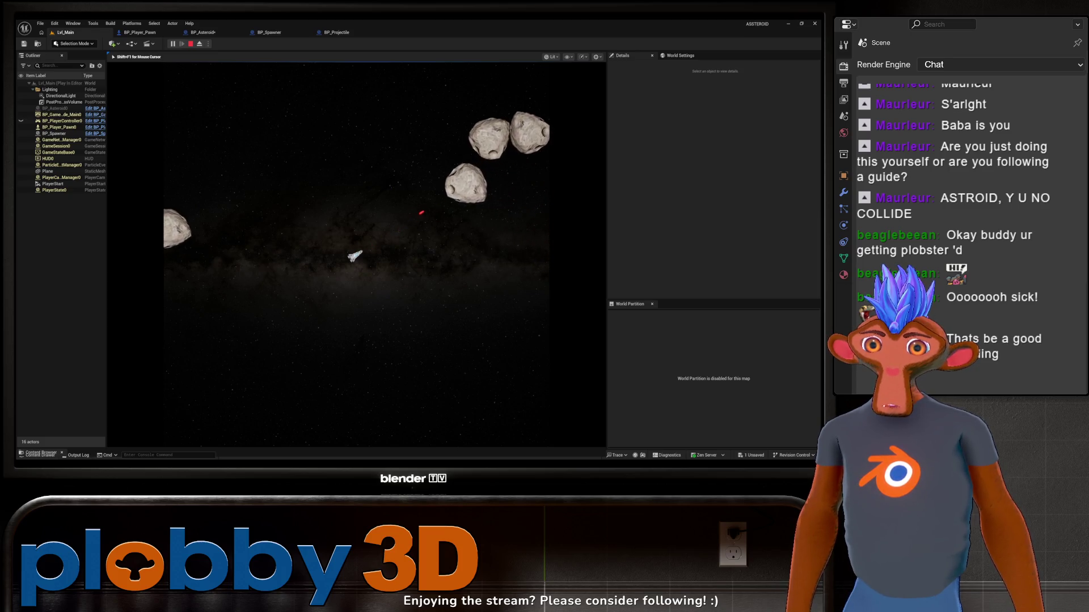
{"action": "key", "text": "a"}
{"action": "key", "text": "space"}
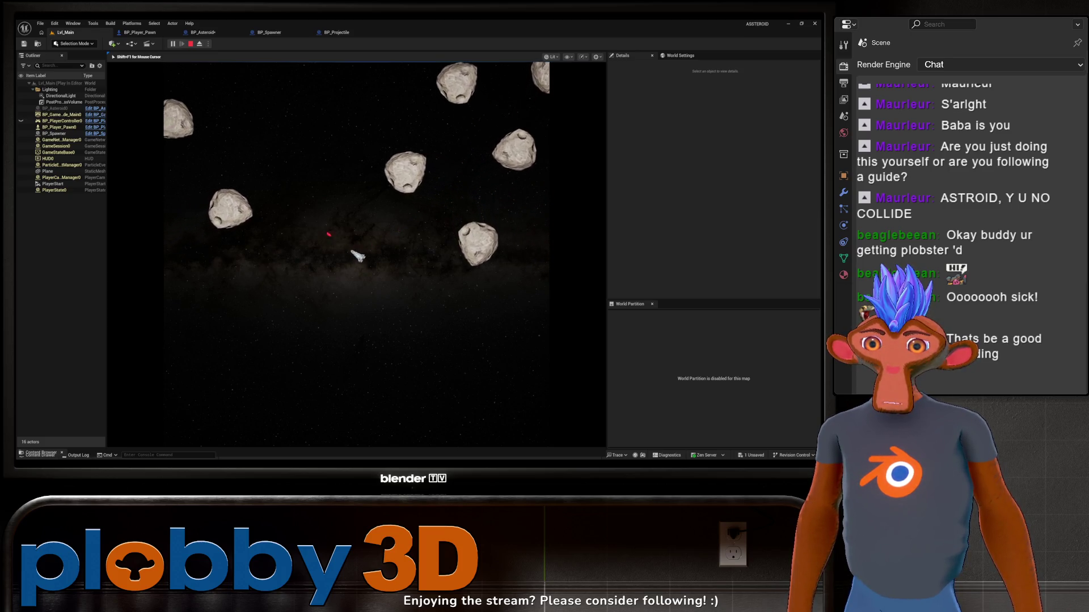
{"action": "key", "text": "Escape"}
Glance at the BP_Spawner tab, restore the maximized editor, and show BP_Asteroid's event graph
{"action": "left_click", "coordinate": [215, 32]}
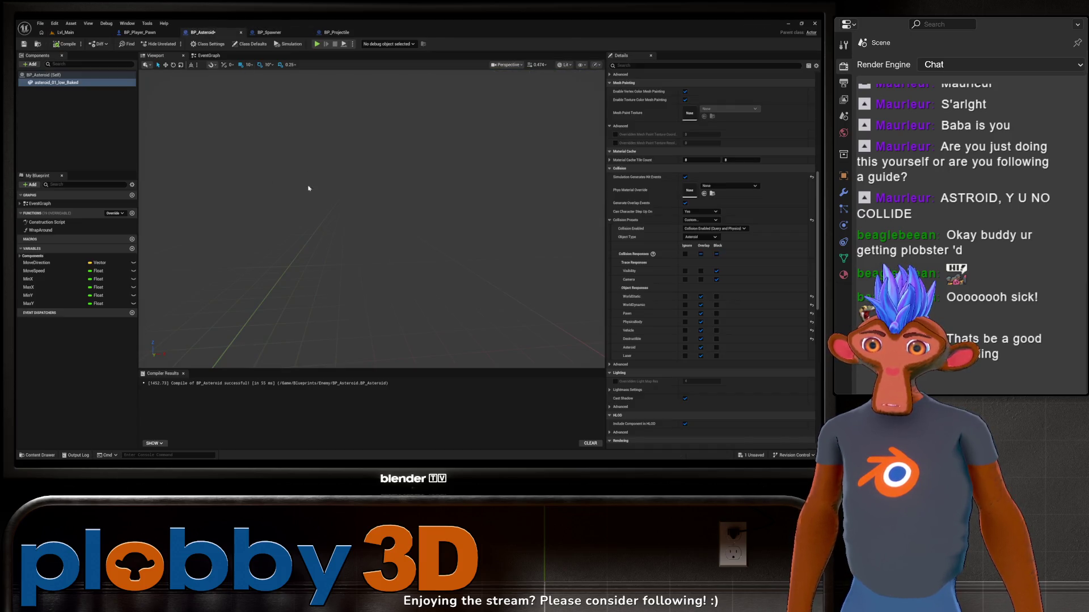
{"action": "left_click", "coordinate": [269, 32]}
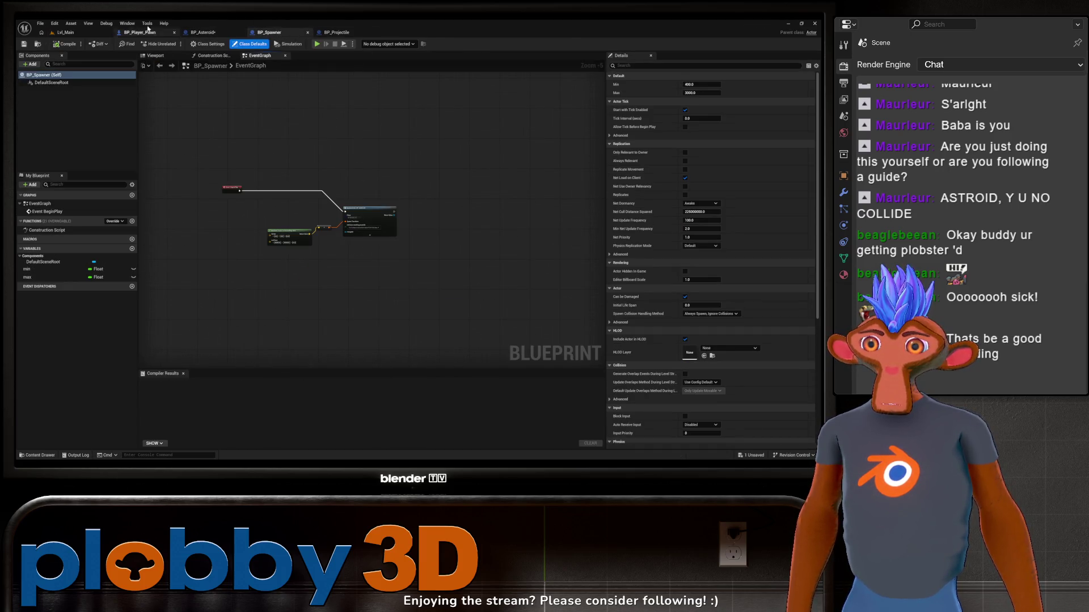
{"action": "double_click", "coordinate": [203, 33]}
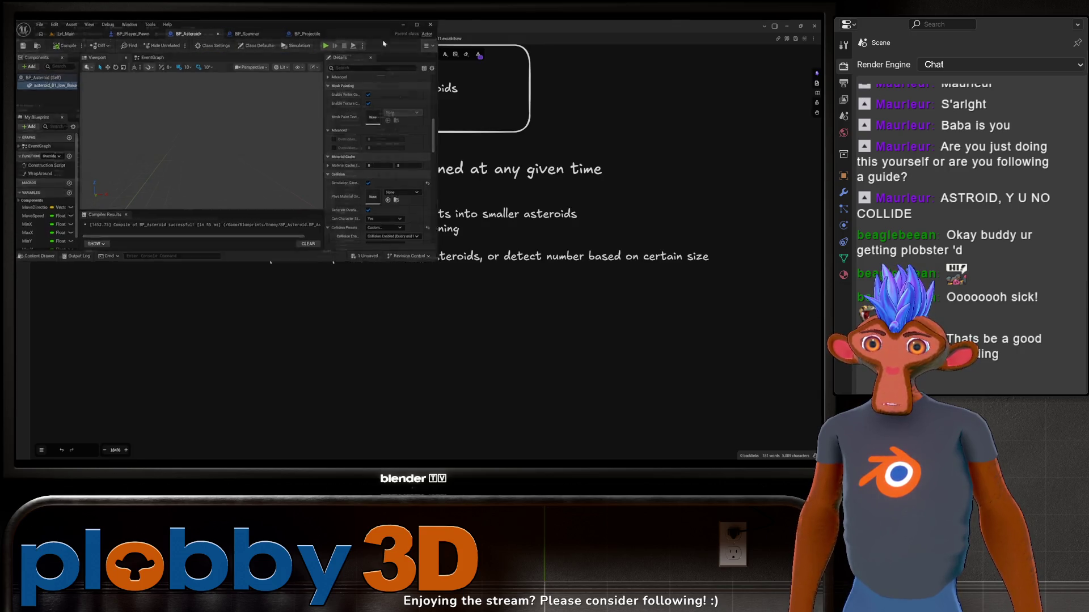
{"action": "left_click", "coordinate": [403, 24]}
{"action": "left_click", "coordinate": [207, 55]}
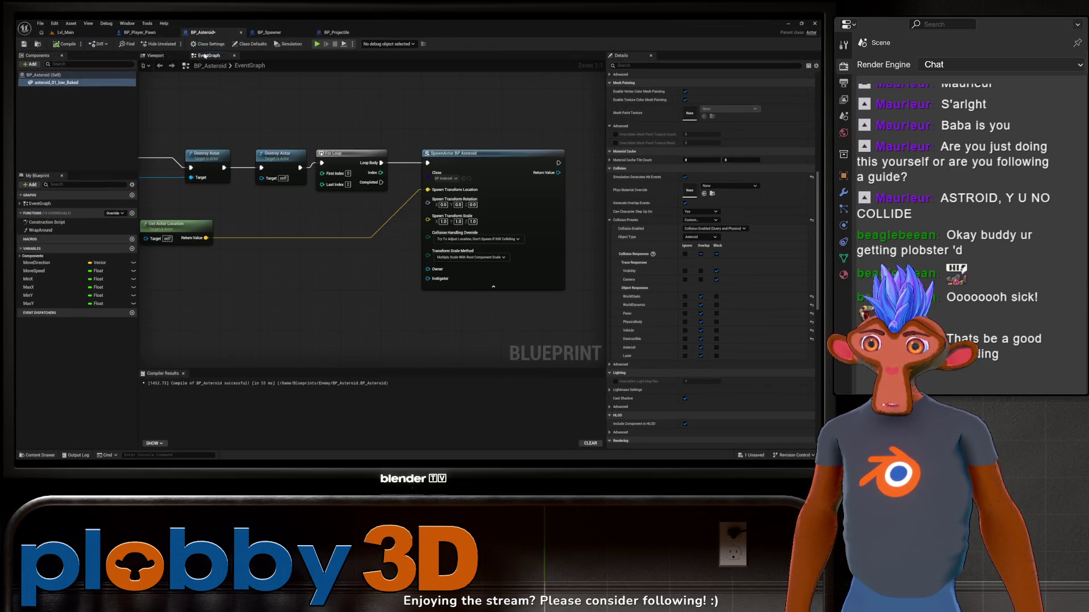
Enter 0.5 in the SpawnActor node's Spawn Transform Scale fields
{"action": "left_click_drag", "start_coordinate": [334, 250], "coordinate": [278, 248]}
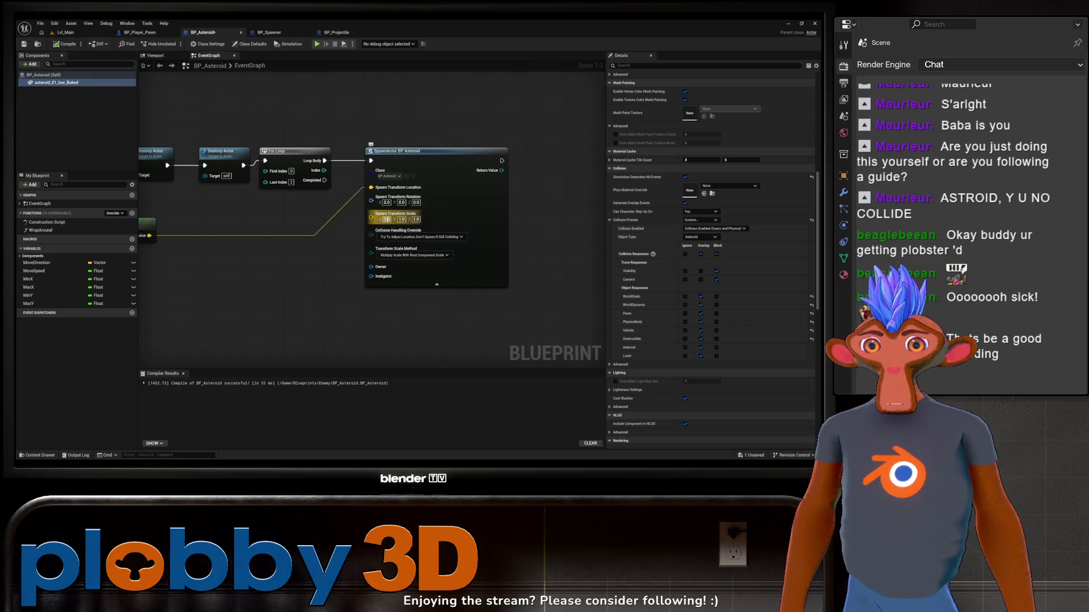
{"action": "type", "text": "0.5"}
{"action": "key", "text": "Tab"}
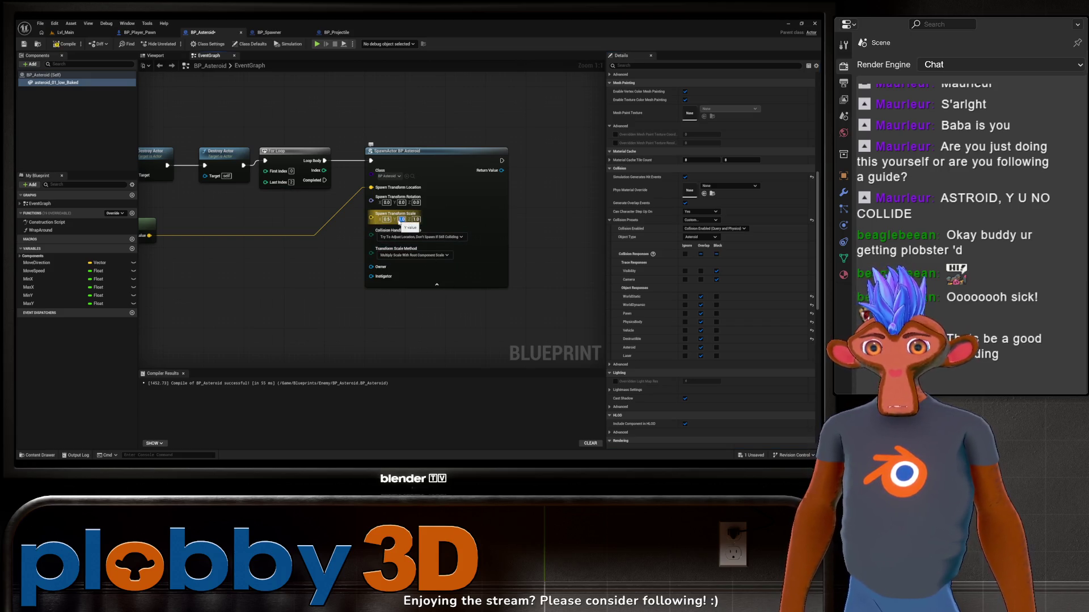
{"action": "type", "text": "0.5"}
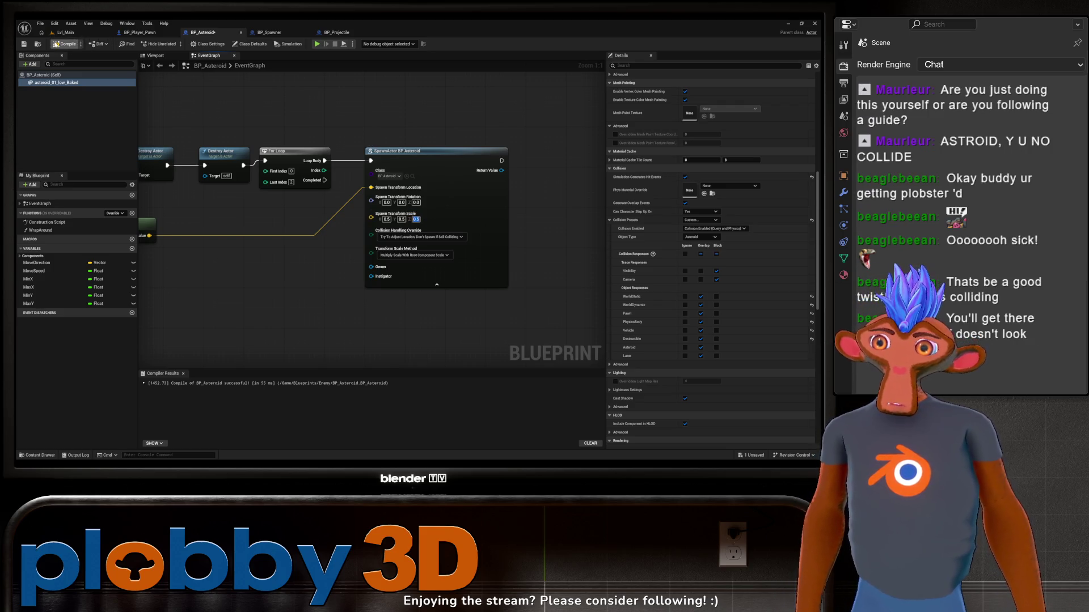
{"action": "left_click", "coordinate": [65, 32]}
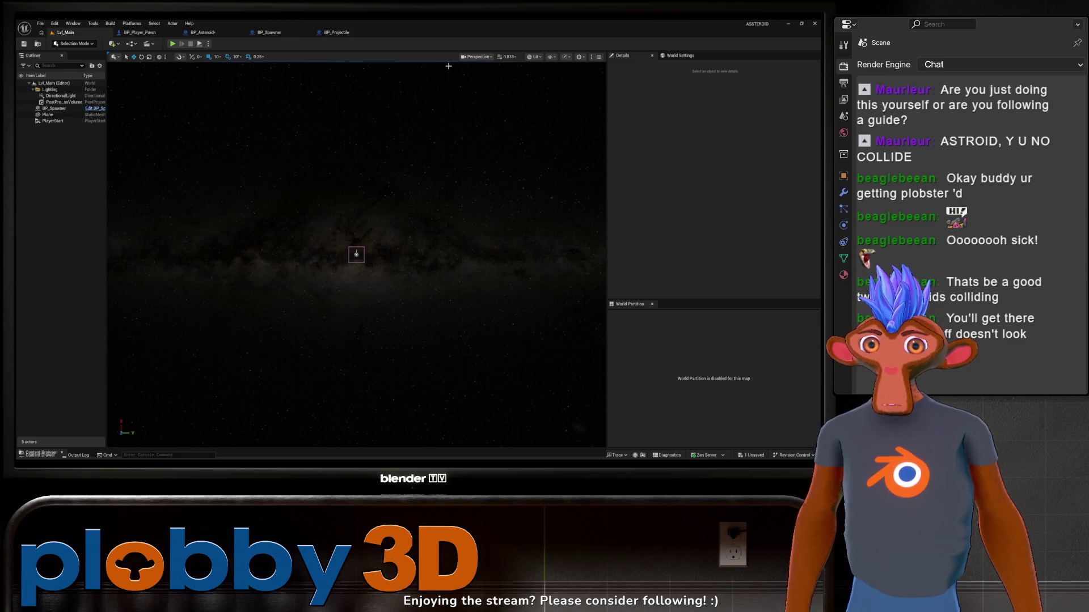
Run three Play-in-Editor sessions, shooting at the smaller asteroids and stopping each with Esc
{"action": "left_click", "coordinate": [173, 43]}
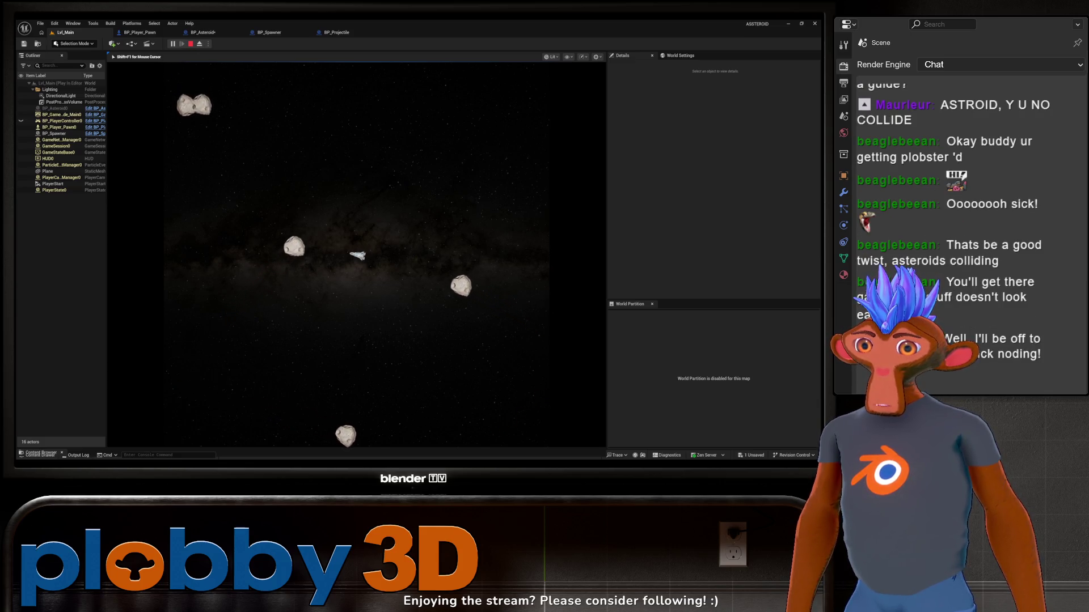
{"action": "key", "text": "space"}
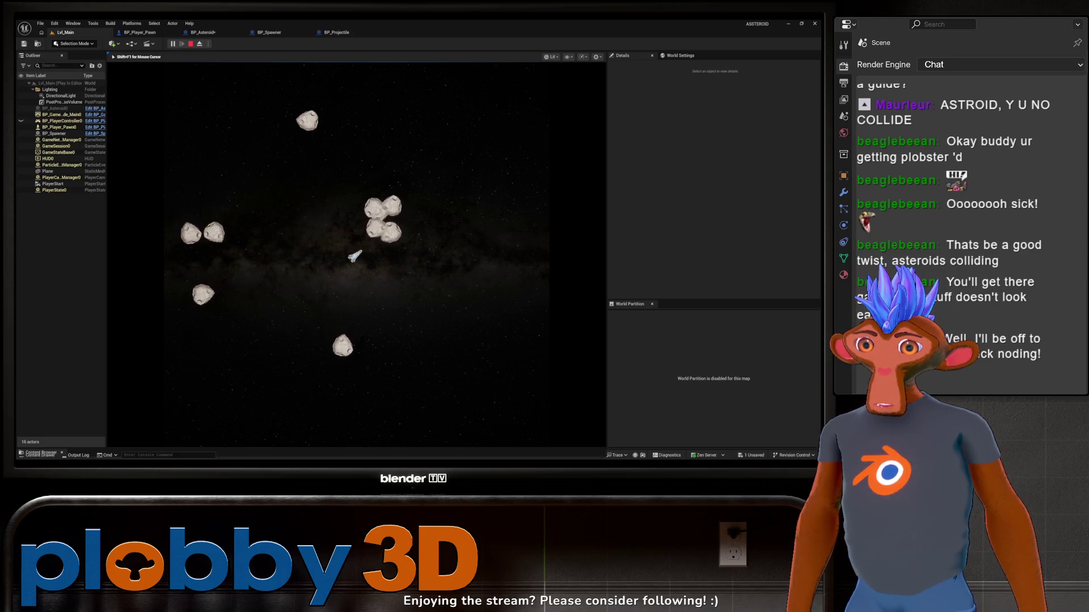
{"action": "key", "text": "space"}
{"action": "key", "text": "Escape"}
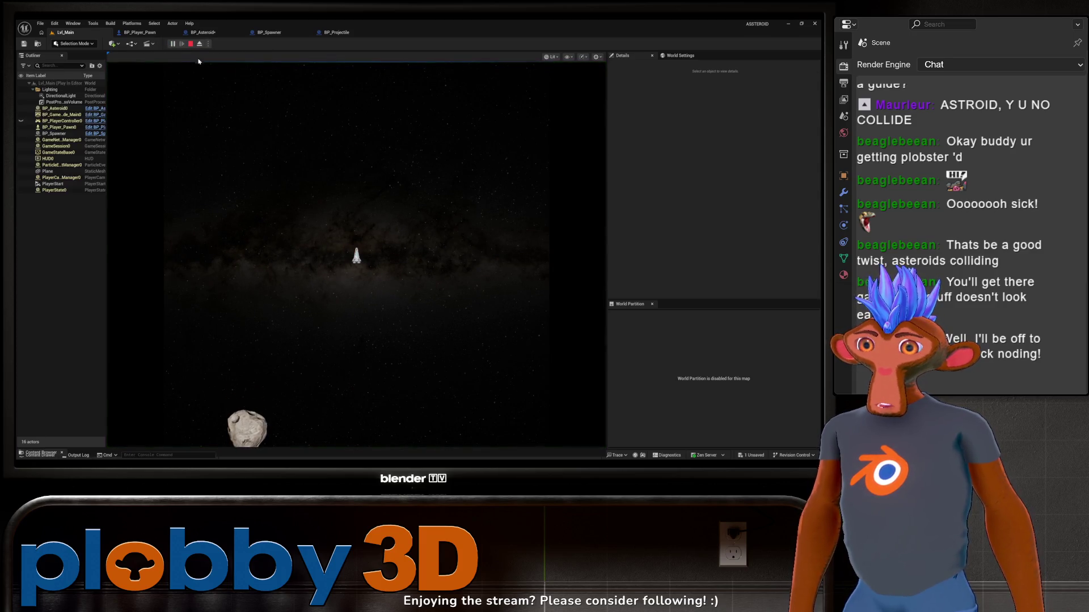
{"action": "key", "text": "Escape"}
{"action": "key", "text": "alt+p"}
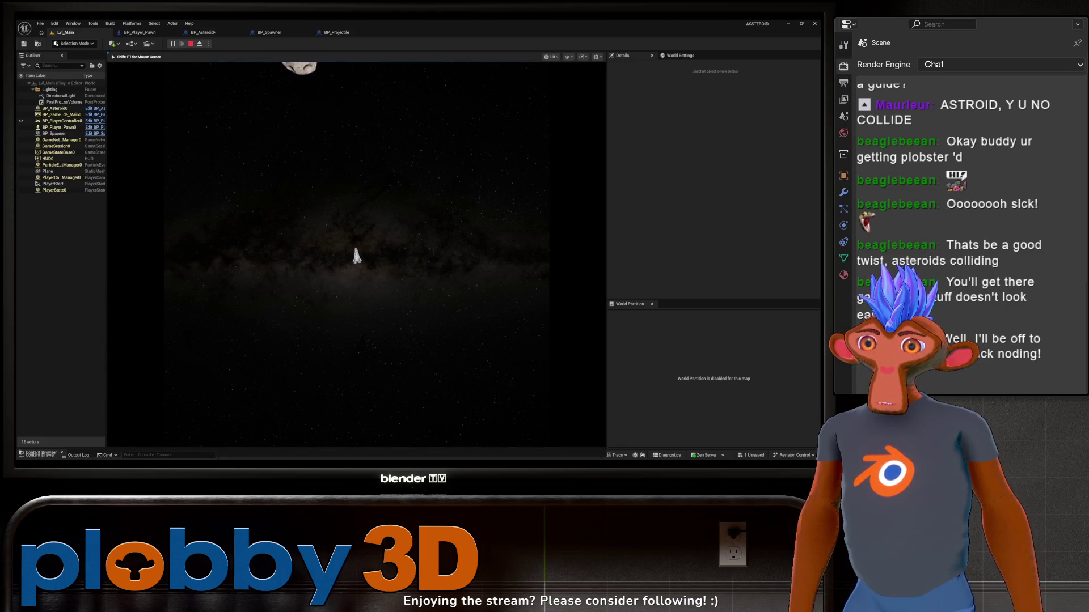
{"action": "key", "text": "Escape"}
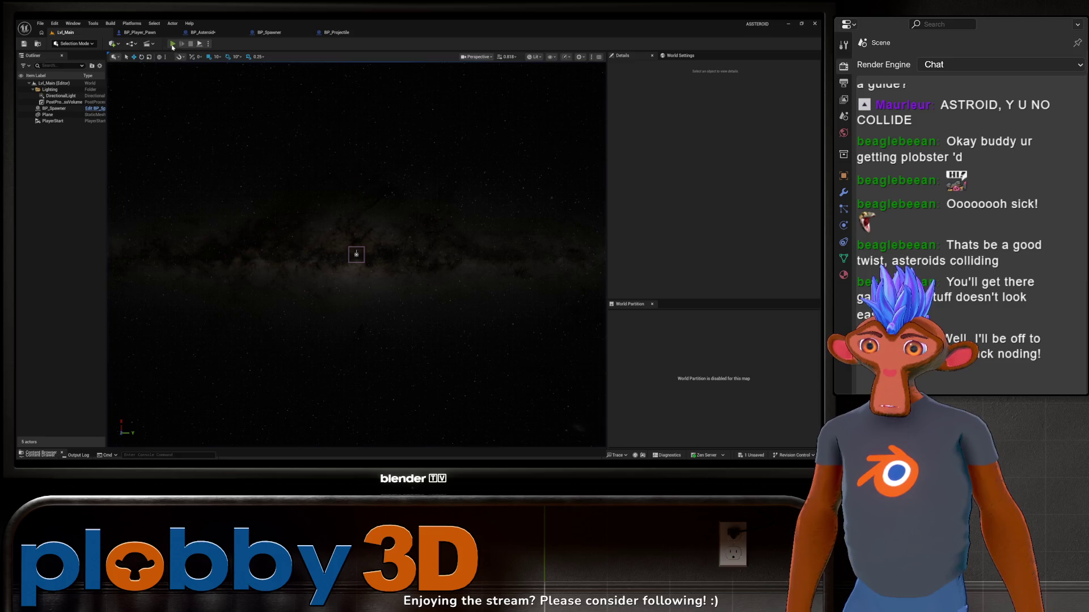
{"action": "left_click", "coordinate": [172, 45]}
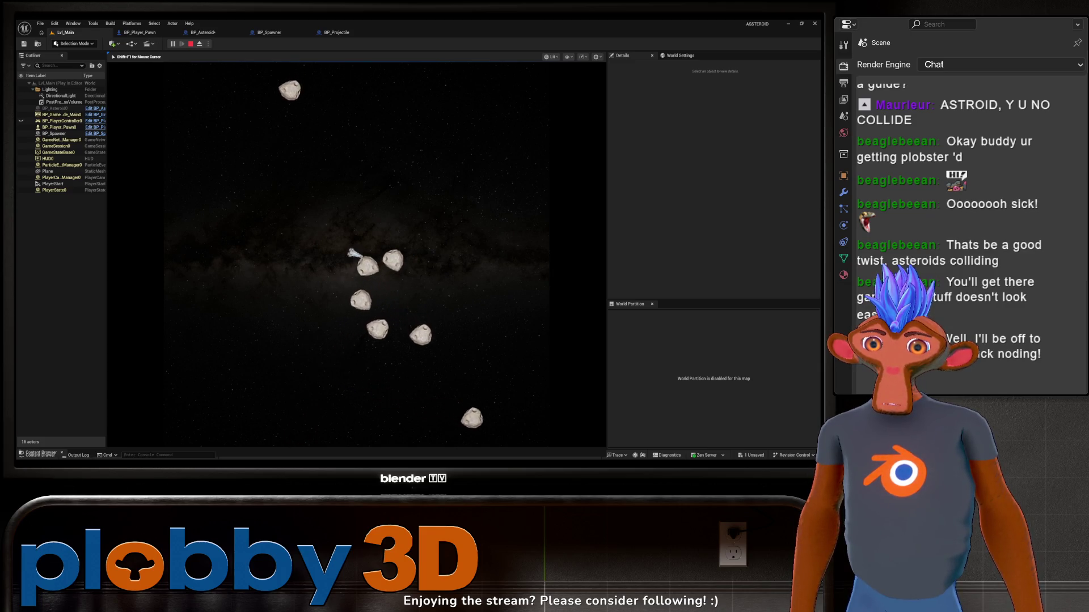
{"action": "key", "text": "Escape"}
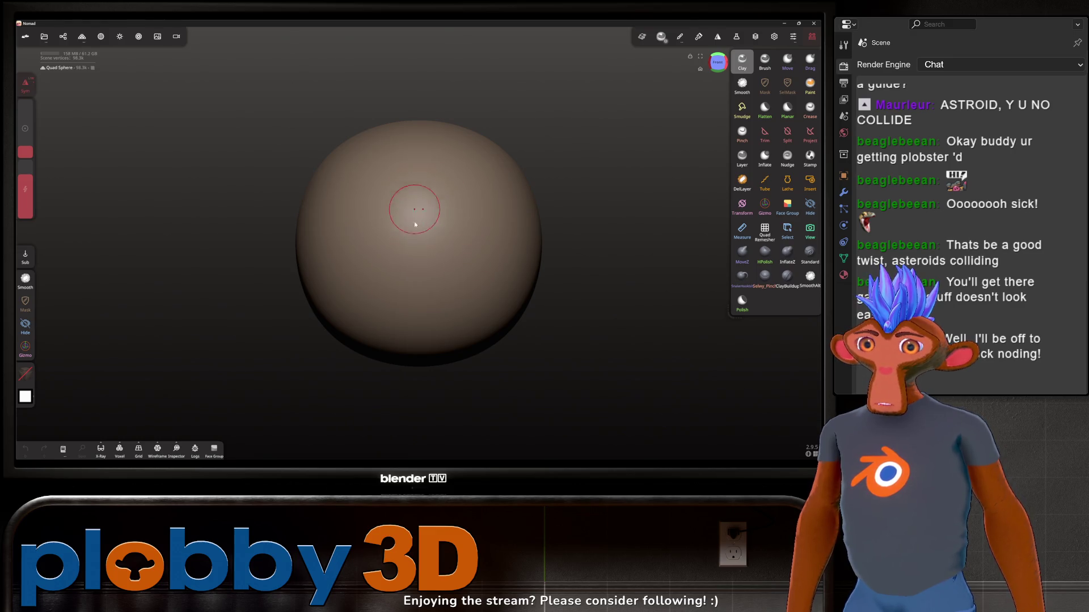
Build a clay ridge across the sphere's centre, then close Nomad Sculpt without saving
{"action": "mouse_move", "coordinate": [437, 257]}
{"action": "left_mouse_down"}
{"action": "mouse_move", "coordinate": [426, 203]}
{"action": "mouse_move", "coordinate": [454, 261]}
{"action": "mouse_move", "coordinate": [463, 192]}
{"action": "mouse_move", "coordinate": [477, 278]}
{"action": "left_mouse_up"}
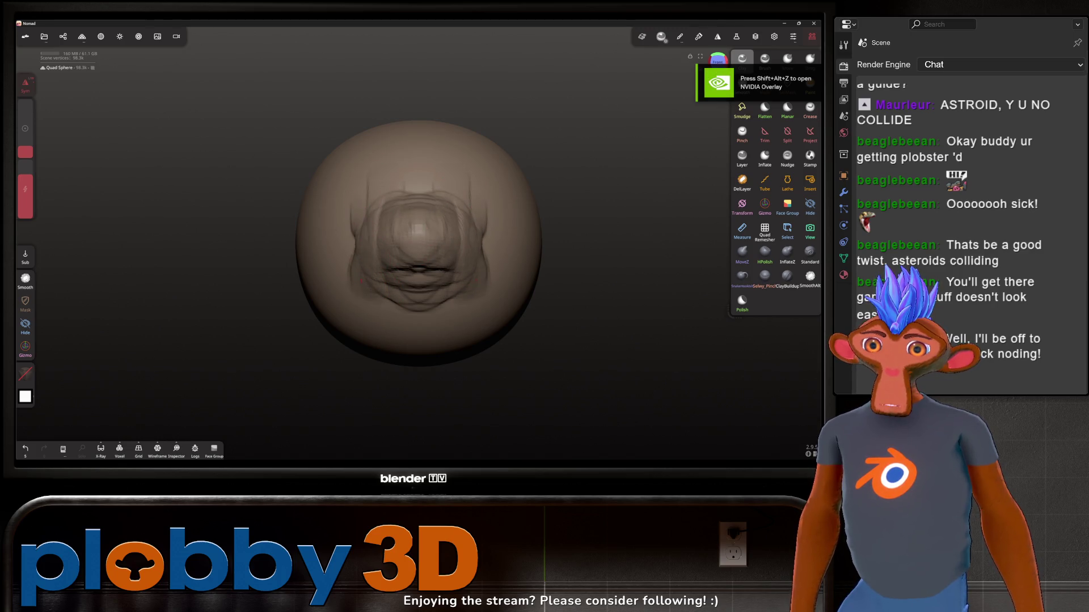
{"action": "left_click", "coordinate": [814, 23]}
{"action": "left_click", "coordinate": [451, 262]}
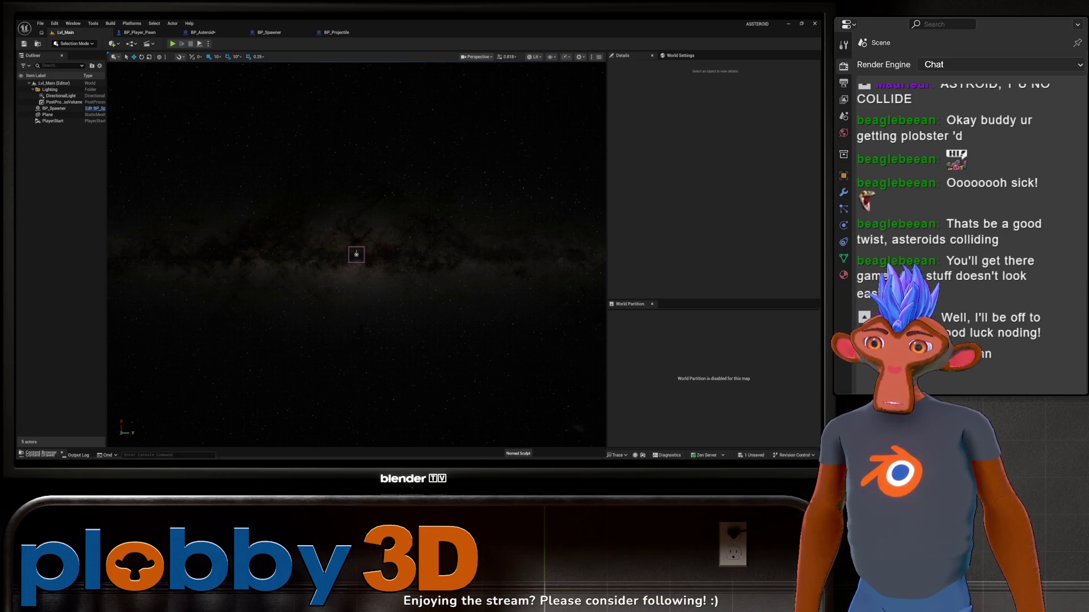
Back in Nomad Sculpt, carve symmetric Clay grooves across the Quad Sphere
{"action": "key", "text": "alt+Tab"}
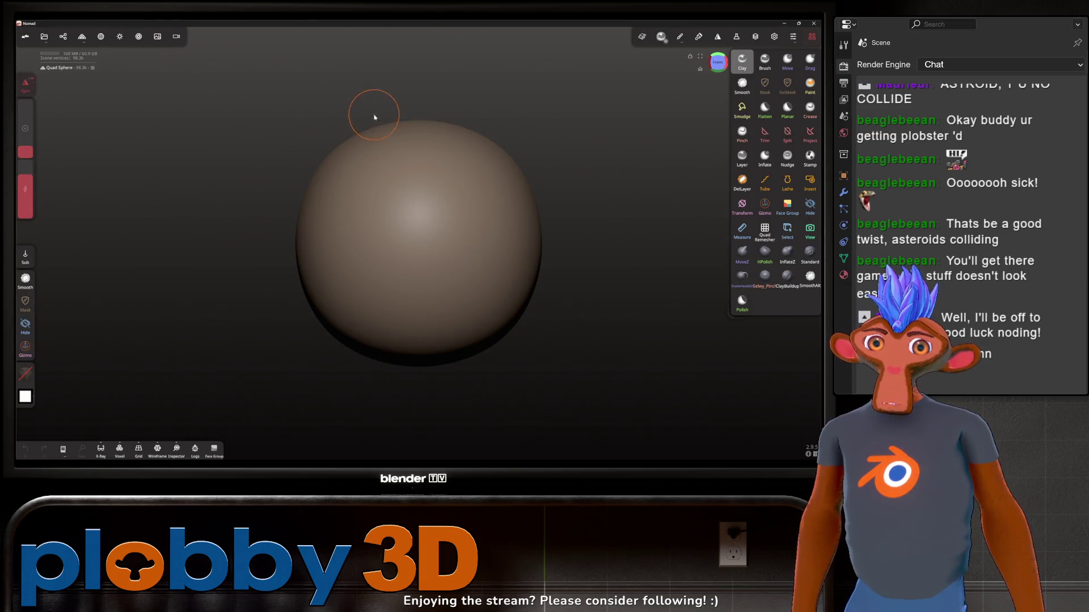
{"action": "mouse_move", "coordinate": [547, 117]}
{"action": "left_mouse_down"}
{"action": "mouse_move", "coordinate": [397, 110]}
{"action": "mouse_move", "coordinate": [532, 128]}
{"action": "left_mouse_up"}
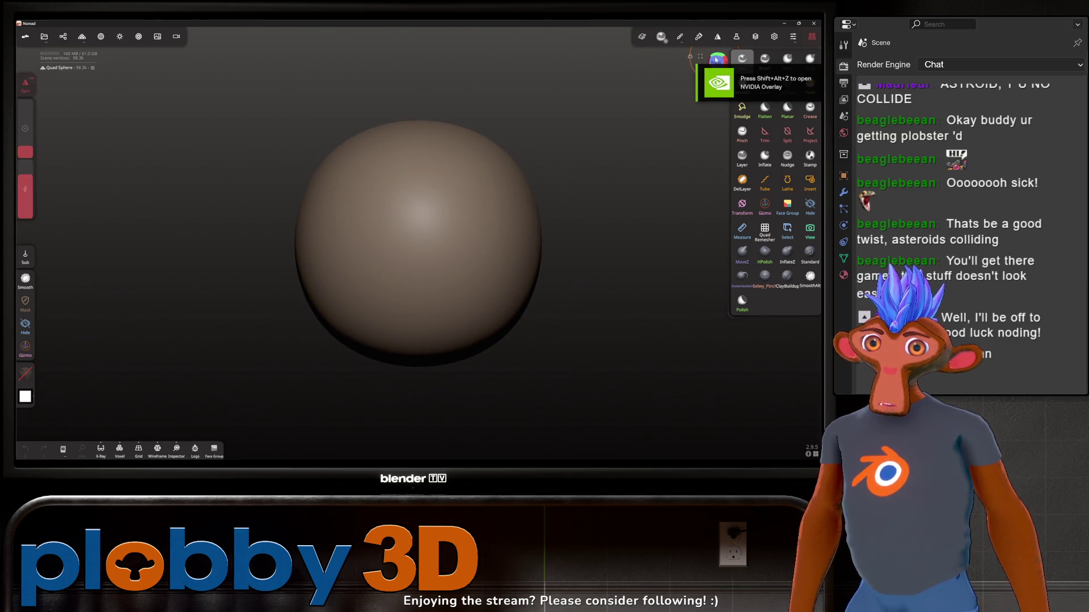
{"action": "mouse_move", "coordinate": [341, 182]}
{"action": "left_mouse_down"}
{"action": "mouse_move", "coordinate": [384, 236]}
{"action": "mouse_move", "coordinate": [408, 227]}
{"action": "mouse_move", "coordinate": [387, 177]}
{"action": "mouse_move", "coordinate": [340, 318]}
{"action": "mouse_move", "coordinate": [375, 227]}
{"action": "mouse_move", "coordinate": [397, 279]}
{"action": "mouse_move", "coordinate": [352, 261]}
{"action": "mouse_move", "coordinate": [397, 284]}
{"action": "mouse_move", "coordinate": [385, 244]}
{"action": "mouse_move", "coordinate": [398, 250]}
{"action": "mouse_move", "coordinate": [335, 242]}
{"action": "left_mouse_up"}
{"action": "left_click_drag", "start_coordinate": [418, 243], "coordinate": [498, 224]}
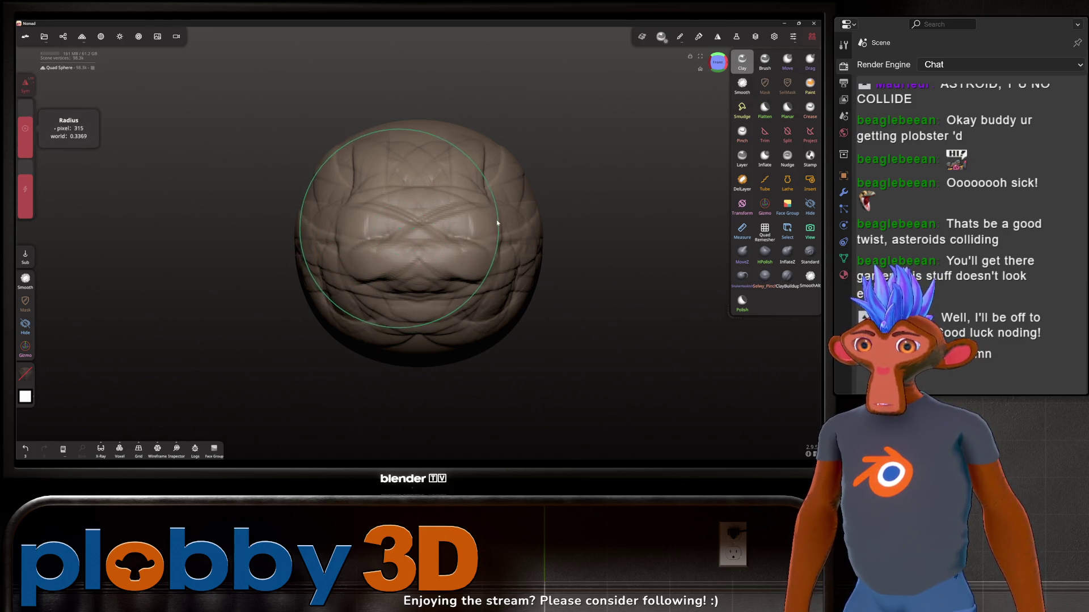
Smooth the clay grooves into soft lumps
{"action": "left_click", "coordinate": [741, 85]}
{"action": "mouse_move", "coordinate": [402, 245]}
{"action": "left_mouse_down"}
{"action": "mouse_move", "coordinate": [369, 227]}
{"action": "mouse_move", "coordinate": [336, 159]}
{"action": "left_mouse_up"}
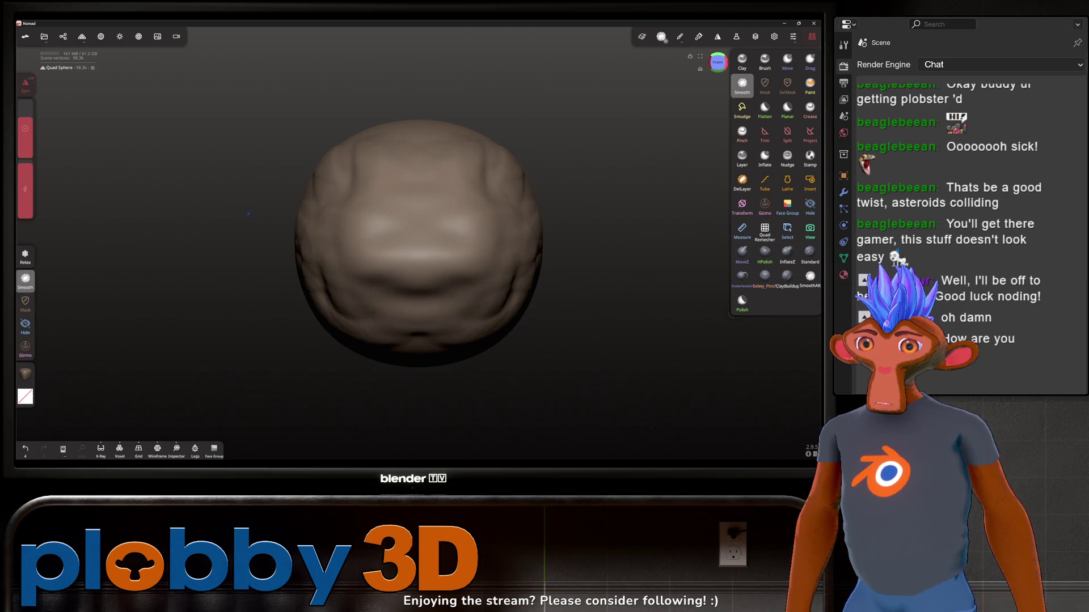
{"action": "left_click", "coordinate": [82, 37]}
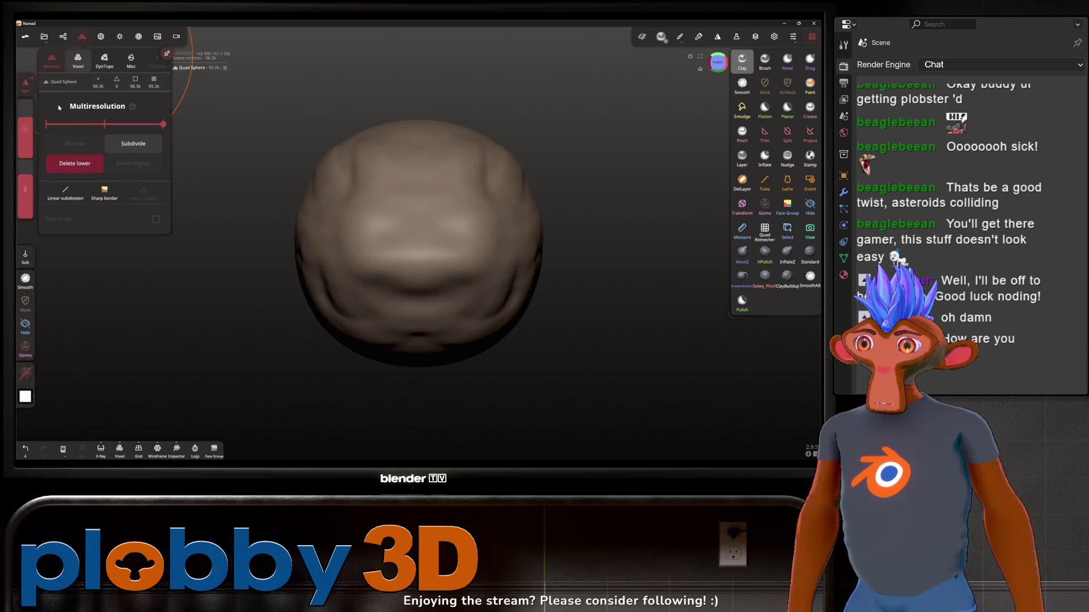
Voxel-remesh the sphere, accepting the loss of multiresolution
{"action": "left_click", "coordinate": [77, 60]}
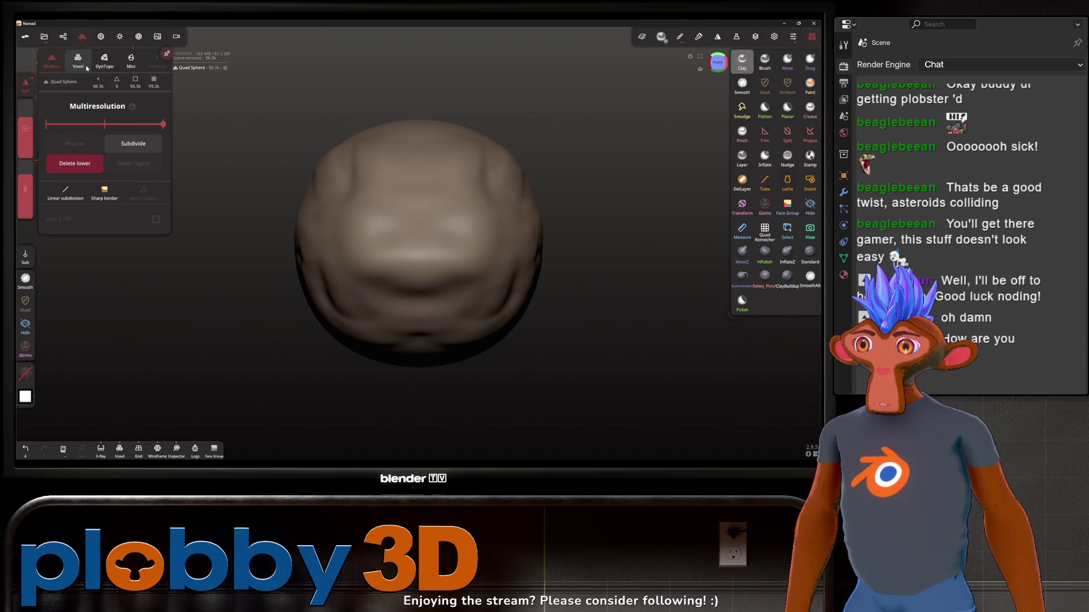
{"action": "left_click", "coordinate": [104, 124]}
{"action": "left_click", "coordinate": [74, 165]}
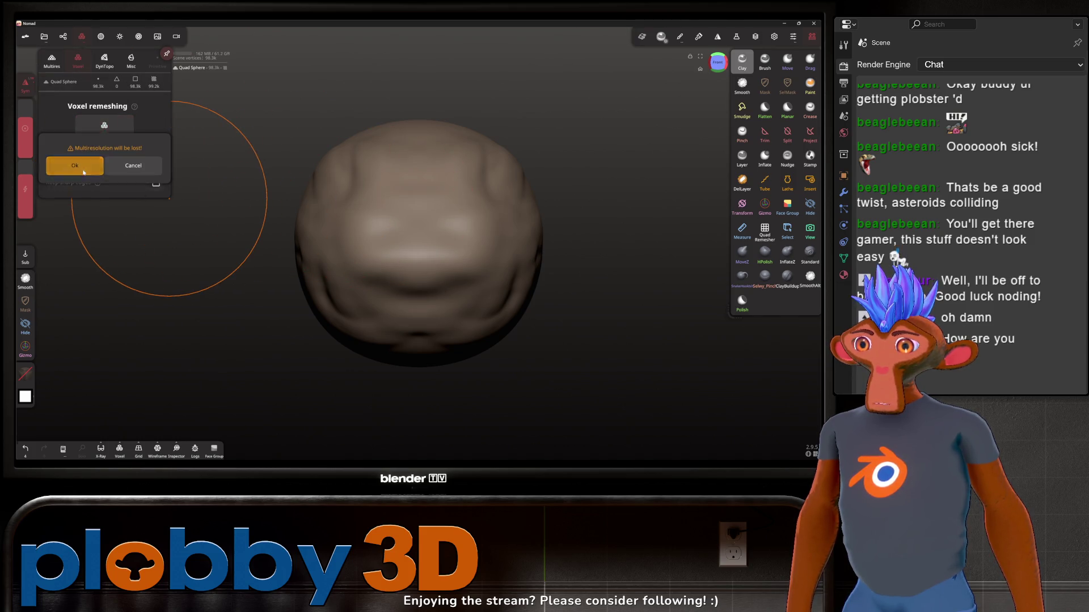
{"action": "left_click", "coordinate": [377, 257]}
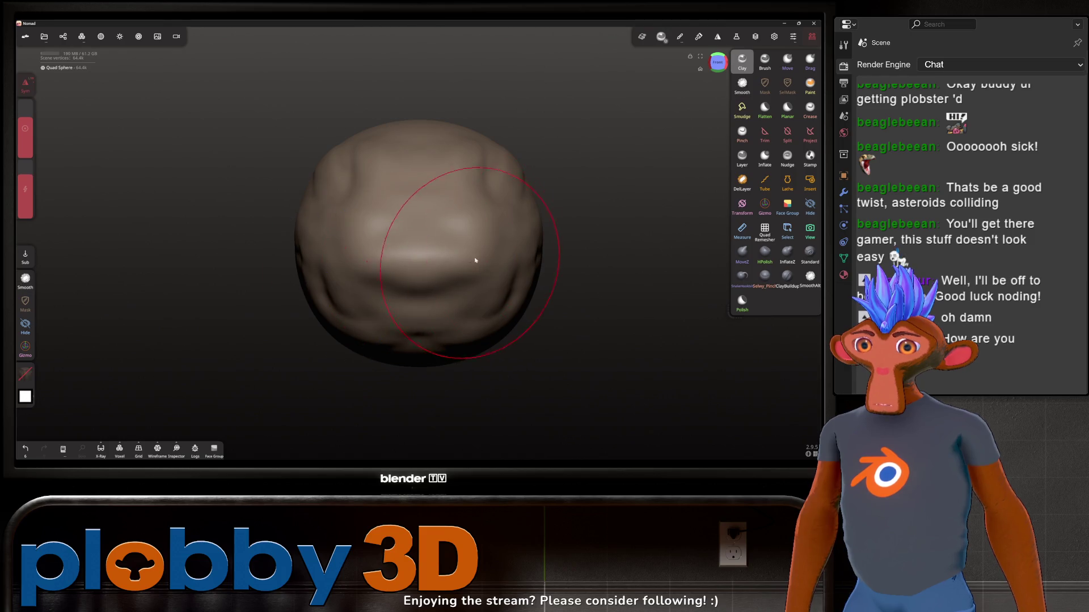
Pull the left side, top and upper middle outward with MoveZ into a lopsided shape
{"action": "mouse_move", "coordinate": [474, 259]}
{"action": "left_mouse_down"}
{"action": "mouse_move", "coordinate": [335, 194]}
{"action": "mouse_move", "coordinate": [338, 221]}
{"action": "mouse_move", "coordinate": [301, 237]}
{"action": "mouse_move", "coordinate": [333, 242]}
{"action": "left_mouse_up"}
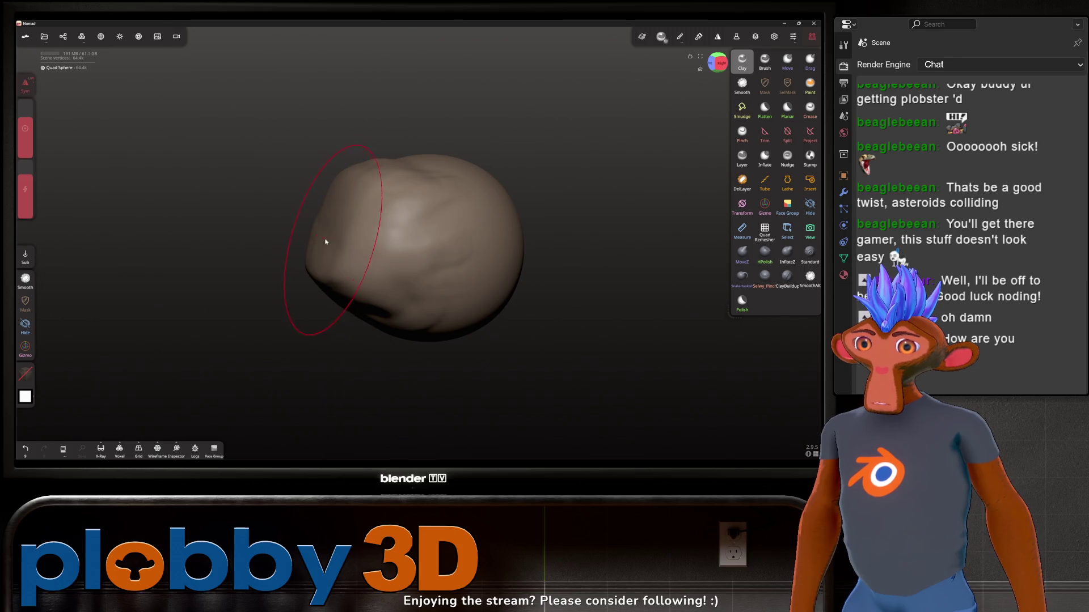
{"action": "key", "text": "m"}
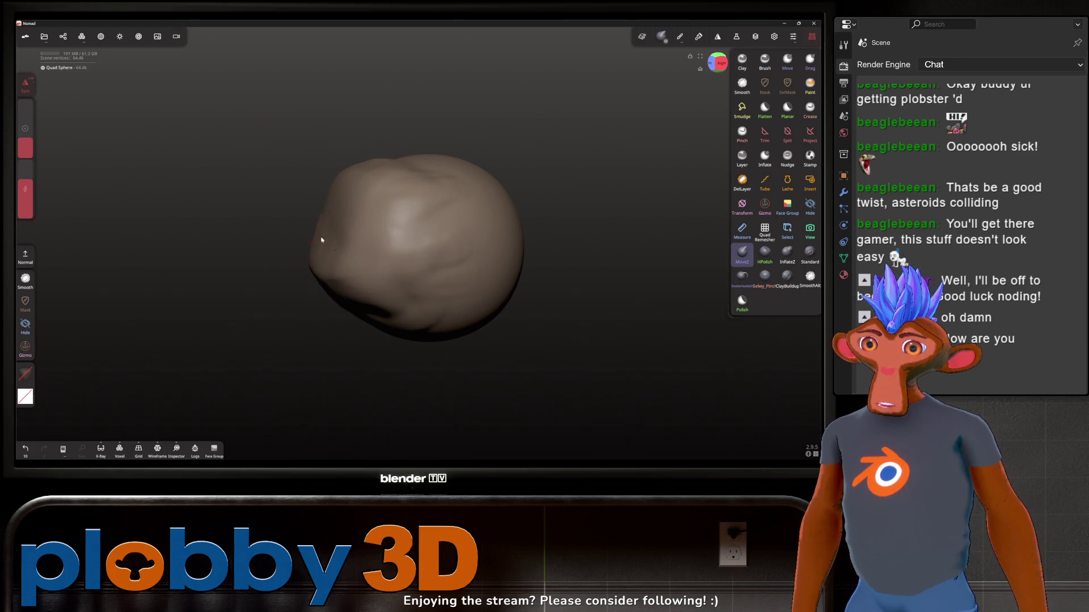
{"action": "left_click_drag", "start_coordinate": [321, 240], "coordinate": [238, 262]}
{"action": "left_click_drag", "start_coordinate": [317, 216], "coordinate": [389, 161]}
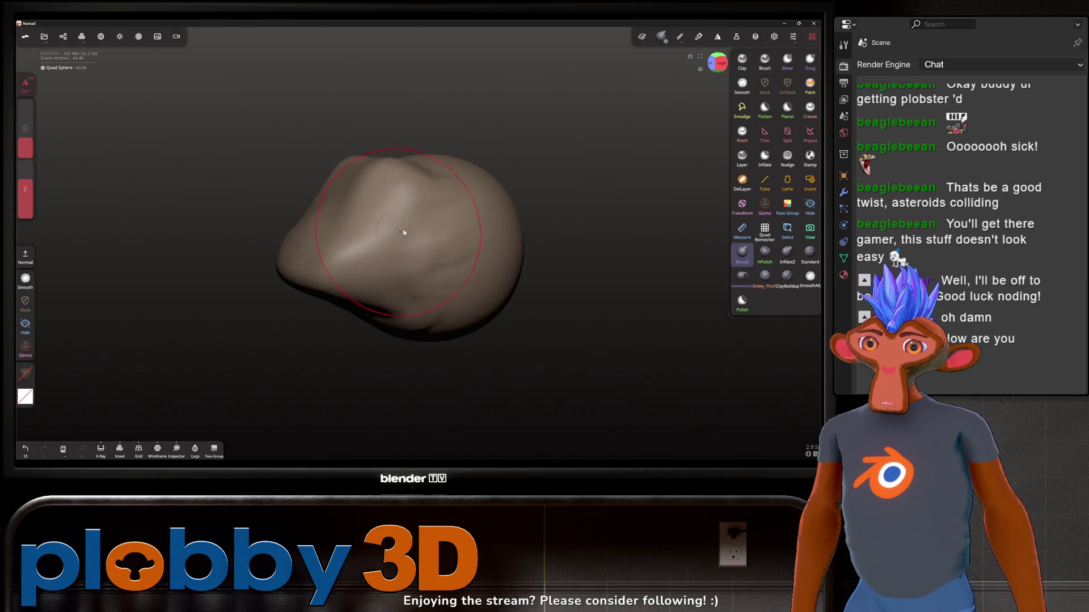
{"action": "left_click_drag", "start_coordinate": [404, 232], "coordinate": [528, 218]}
Smooth the new ridge on top and the right-side surface
{"action": "key", "text": "s"}
{"action": "left_click_drag", "start_coordinate": [406, 195], "coordinate": [430, 214]}
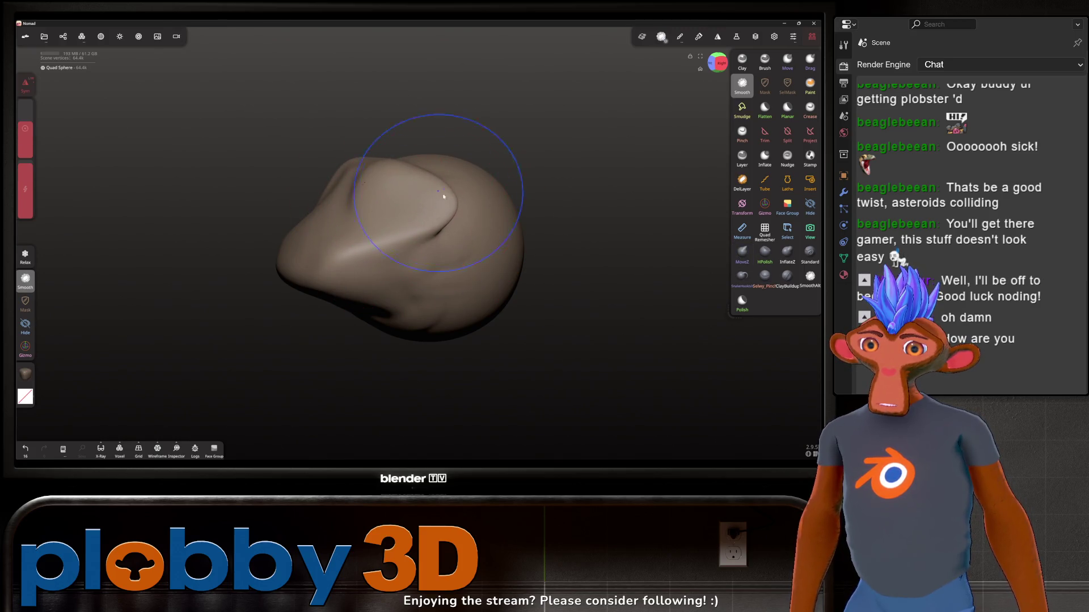
{"action": "left_click_drag", "start_coordinate": [488, 148], "coordinate": [556, 109]}
{"action": "mouse_move", "coordinate": [442, 201]}
{"action": "left_mouse_down"}
{"action": "mouse_move", "coordinate": [418, 194]}
{"action": "mouse_move", "coordinate": [414, 175]}
{"action": "left_mouse_up"}
{"action": "key", "text": "s"}
{"action": "left_click_drag", "start_coordinate": [411, 237], "coordinate": [384, 152]}
Voxel-remesh the sculpt again and smooth the surface near the centre
{"action": "key", "text": "r"}
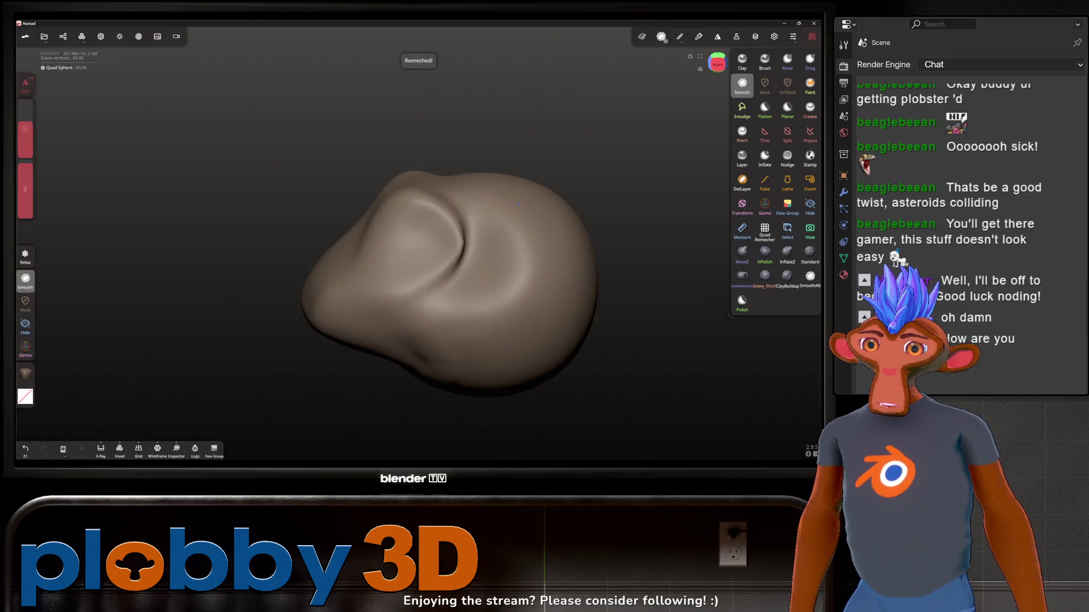
{"action": "mouse_move", "coordinate": [442, 180]}
{"action": "left_mouse_down"}
{"action": "mouse_move", "coordinate": [452, 245]}
{"action": "mouse_move", "coordinate": [438, 266]}
{"action": "left_mouse_up"}
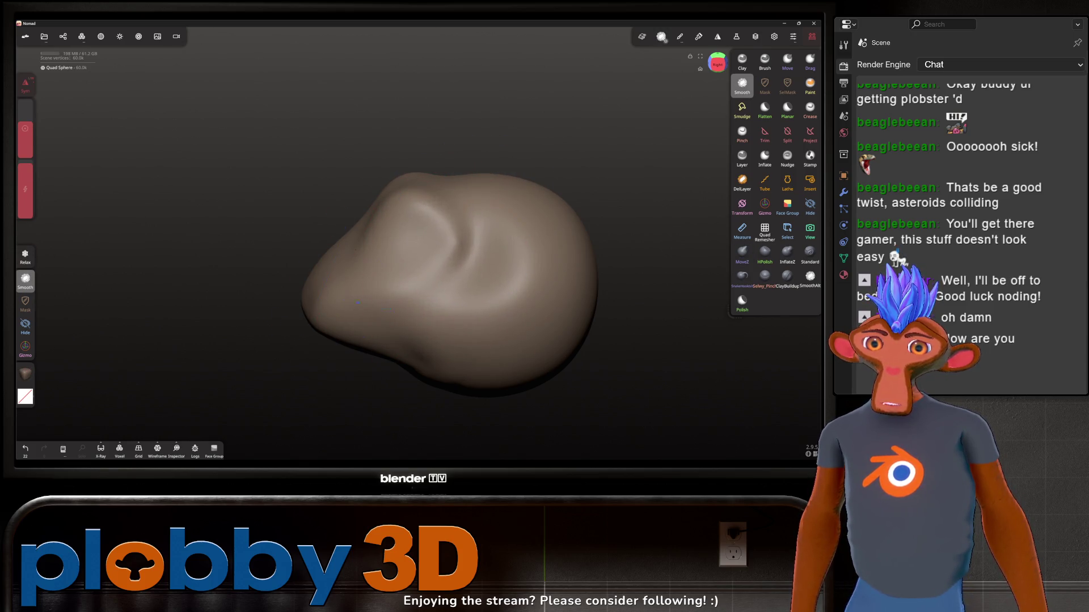
{"action": "mouse_move", "coordinate": [513, 118]}
{"action": "left_mouse_down"}
{"action": "mouse_move", "coordinate": [386, 82]}
{"action": "mouse_move", "coordinate": [389, 172]}
{"action": "mouse_move", "coordinate": [437, 146]}
{"action": "mouse_move", "coordinate": [437, 117]}
{"action": "mouse_move", "coordinate": [418, 227]}
{"action": "mouse_move", "coordinate": [477, 226]}
{"action": "mouse_move", "coordinate": [391, 216]}
{"action": "mouse_move", "coordinate": [389, 257]}
{"action": "left_mouse_up"}
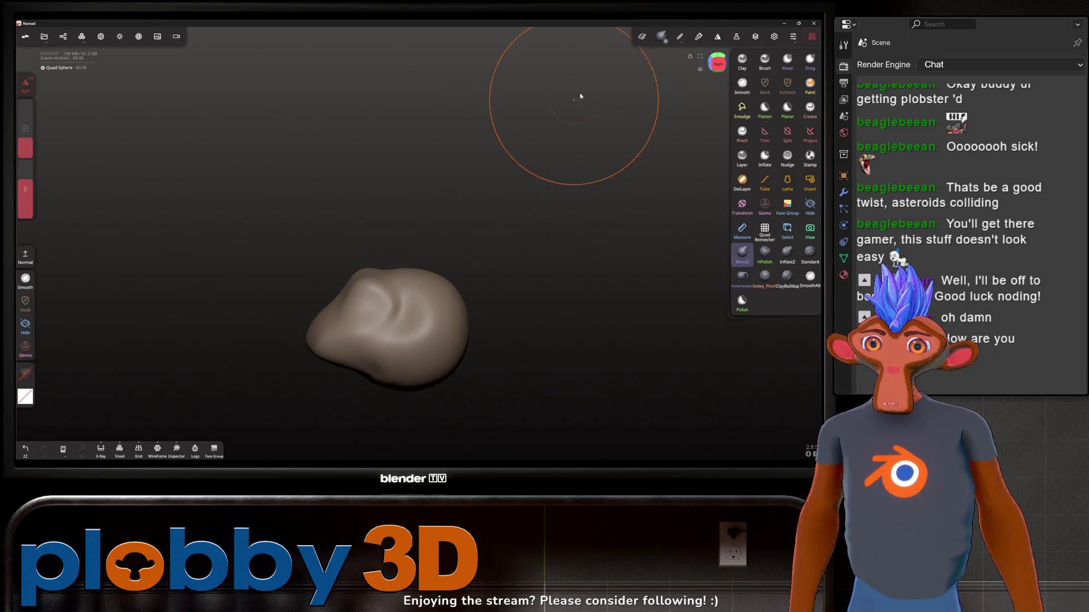
Carve vertical grooves with the Standard brush, undo one stroke, and smooth the blob
{"action": "mouse_move", "coordinate": [360, 344]}
{"action": "left_mouse_down"}
{"action": "mouse_move", "coordinate": [427, 171]}
{"action": "mouse_move", "coordinate": [442, 272]}
{"action": "mouse_move", "coordinate": [497, 273]}
{"action": "left_mouse_up"}
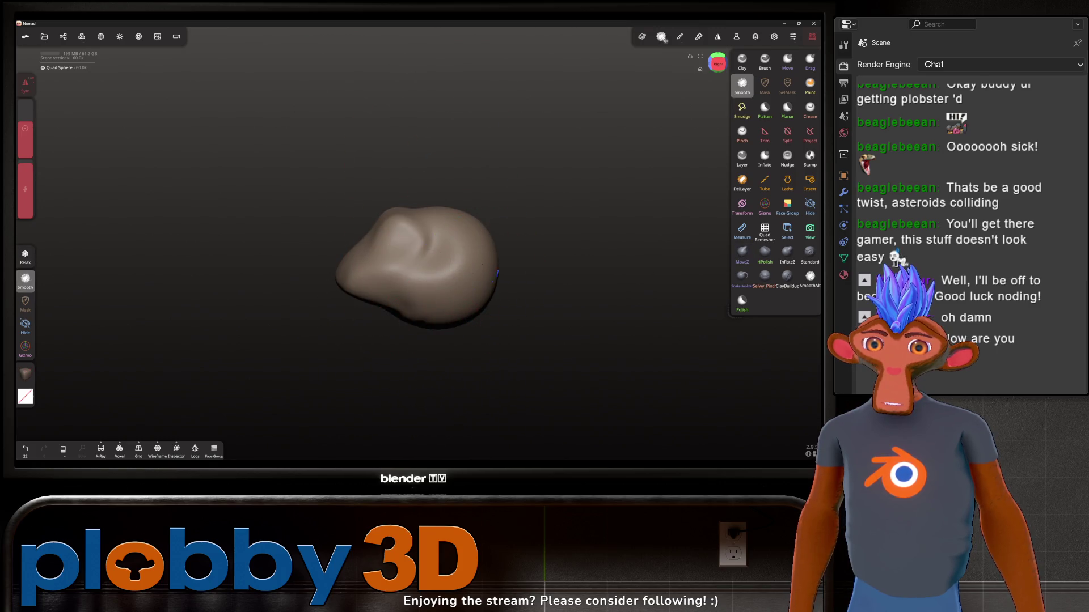
{"action": "key", "text": "c"}
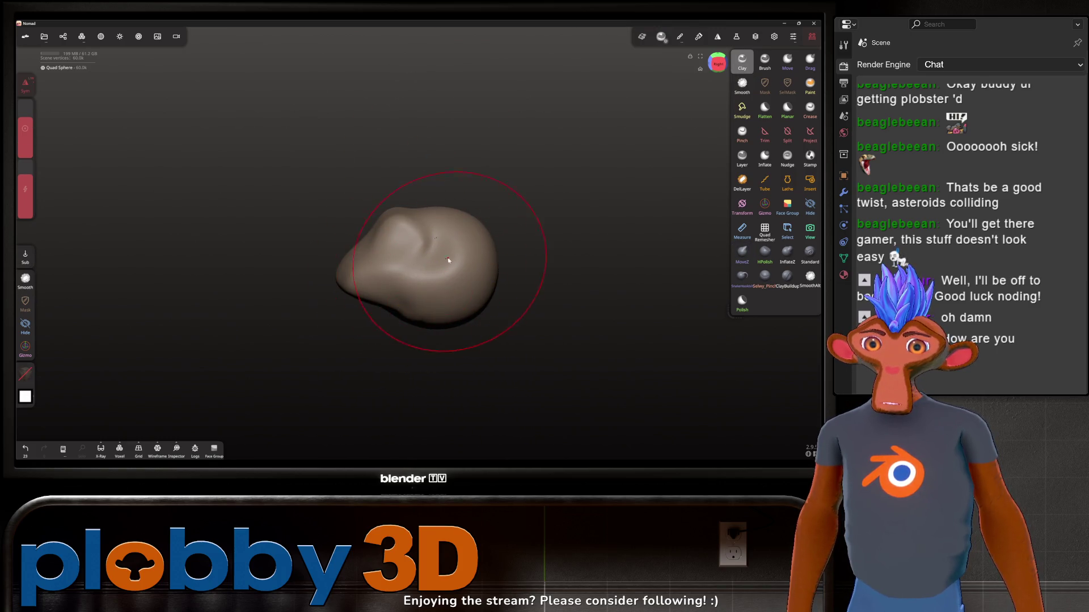
{"action": "key", "text": "s"}
{"action": "left_click_drag", "start_coordinate": [420, 281], "coordinate": [485, 276]}
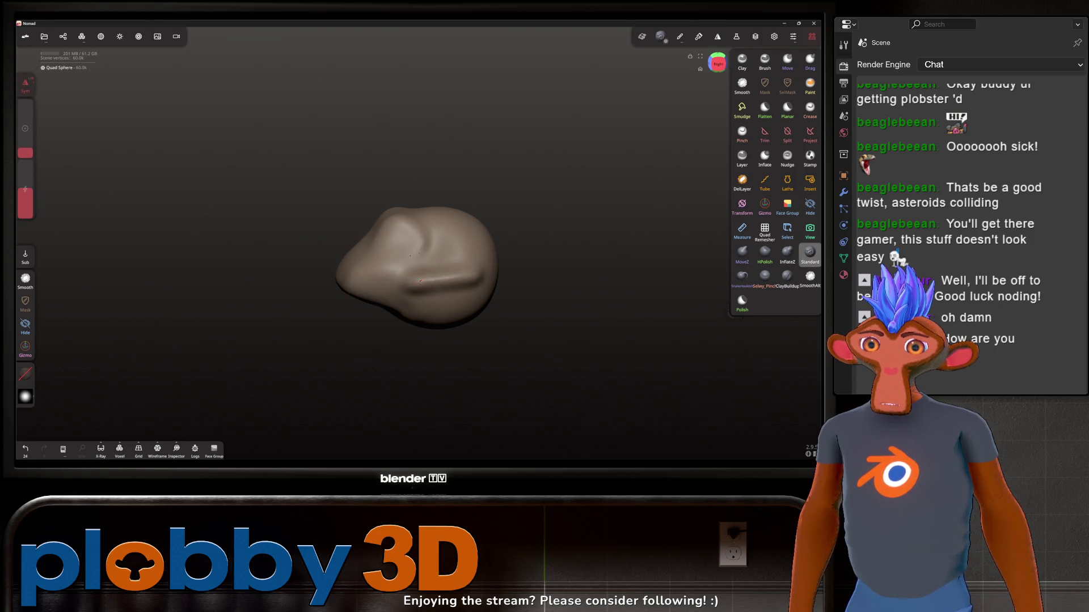
{"action": "mouse_move", "coordinate": [511, 187]}
{"action": "left_mouse_down"}
{"action": "mouse_move", "coordinate": [610, 182]}
{"action": "mouse_move", "coordinate": [397, 295]}
{"action": "mouse_move", "coordinate": [359, 293]}
{"action": "left_mouse_up"}
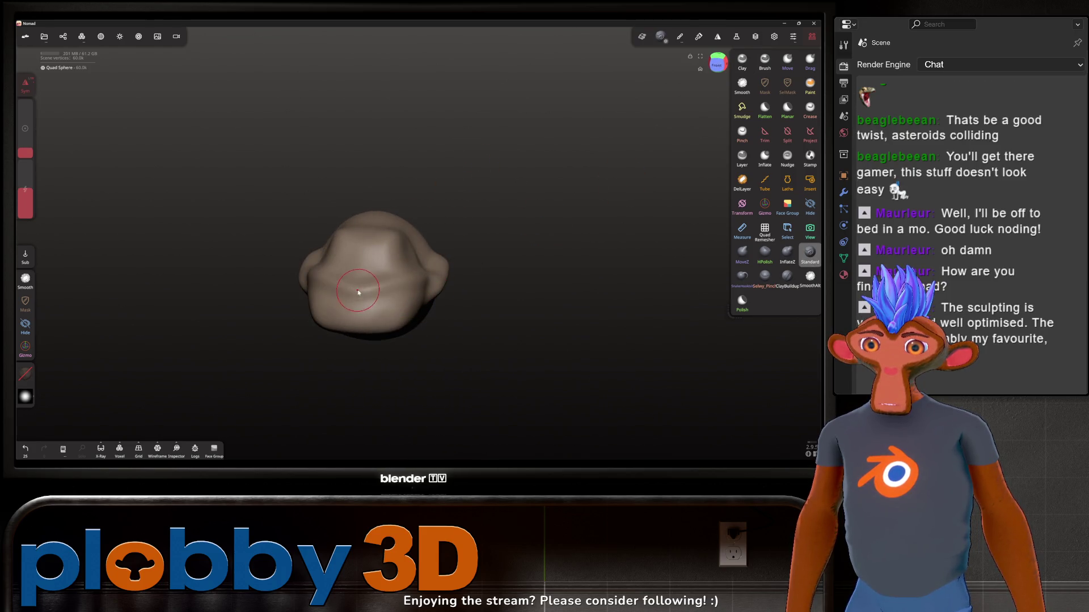
{"action": "key", "text": "ctrl+z"}
{"action": "mouse_move", "coordinate": [346, 252]}
{"action": "left_mouse_down"}
{"action": "mouse_move", "coordinate": [347, 297]}
{"action": "mouse_move", "coordinate": [381, 307]}
{"action": "mouse_move", "coordinate": [382, 266]}
{"action": "mouse_move", "coordinate": [433, 316]}
{"action": "mouse_move", "coordinate": [354, 315]}
{"action": "mouse_move", "coordinate": [373, 305]}
{"action": "left_mouse_up"}
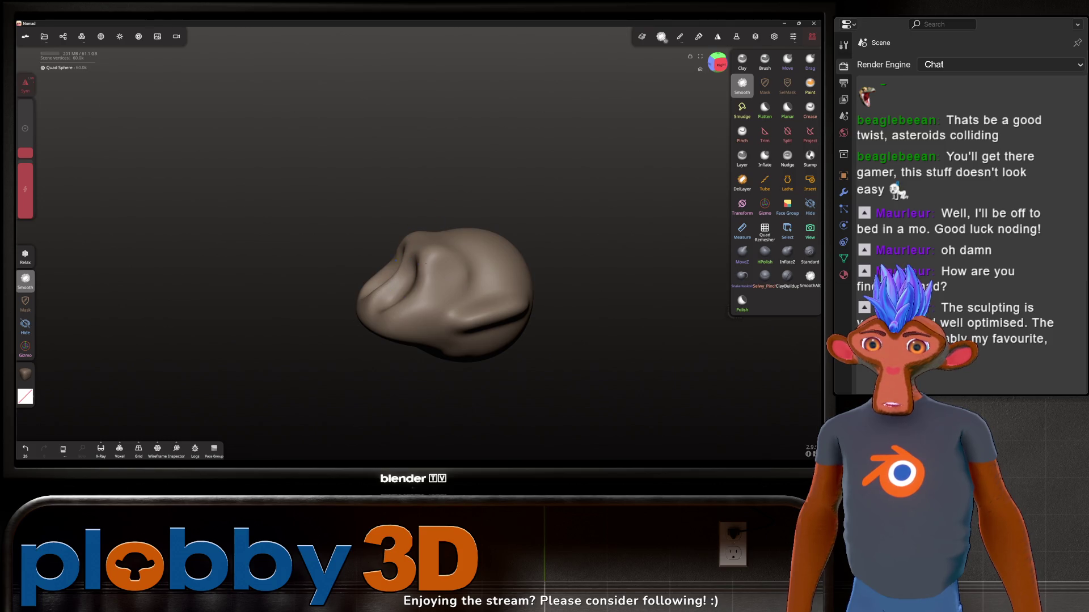
{"action": "mouse_move", "coordinate": [401, 189]}
{"action": "left_mouse_down"}
{"action": "mouse_move", "coordinate": [457, 187]}
{"action": "mouse_move", "coordinate": [411, 273]}
{"action": "mouse_move", "coordinate": [446, 283]}
{"action": "mouse_move", "coordinate": [425, 259]}
{"action": "left_mouse_up"}
{"action": "mouse_move", "coordinate": [336, 293]}
{"action": "left_mouse_down"}
{"action": "mouse_move", "coordinate": [275, 224]}
{"action": "mouse_move", "coordinate": [388, 224]}
{"action": "left_mouse_up"}
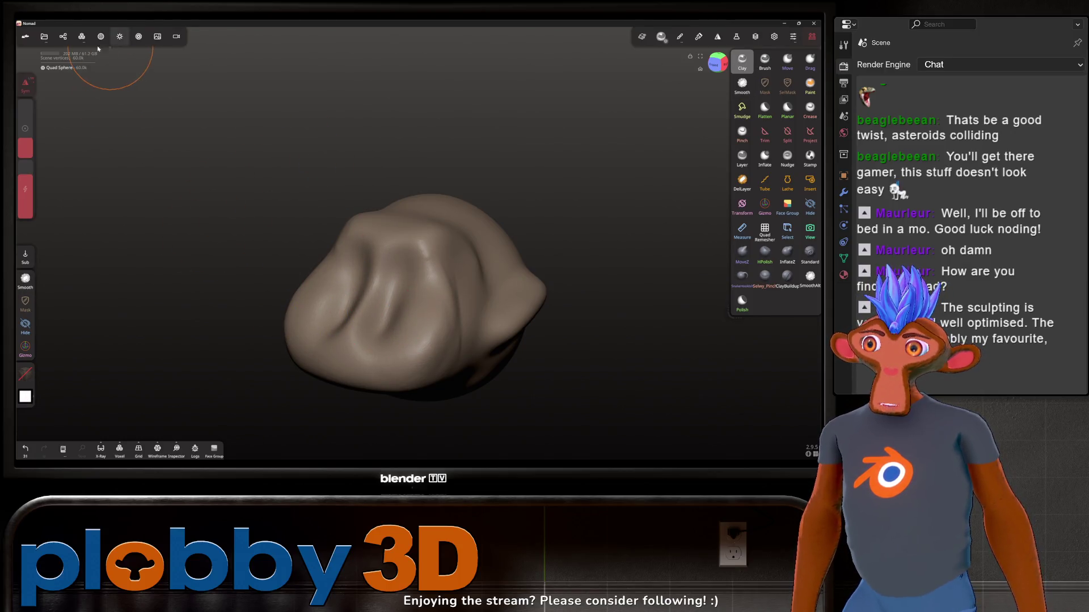
Enable dynamic topology and resculpt the blob surface with clay
{"action": "left_click", "coordinate": [82, 36]}
{"action": "left_click", "coordinate": [104, 62]}
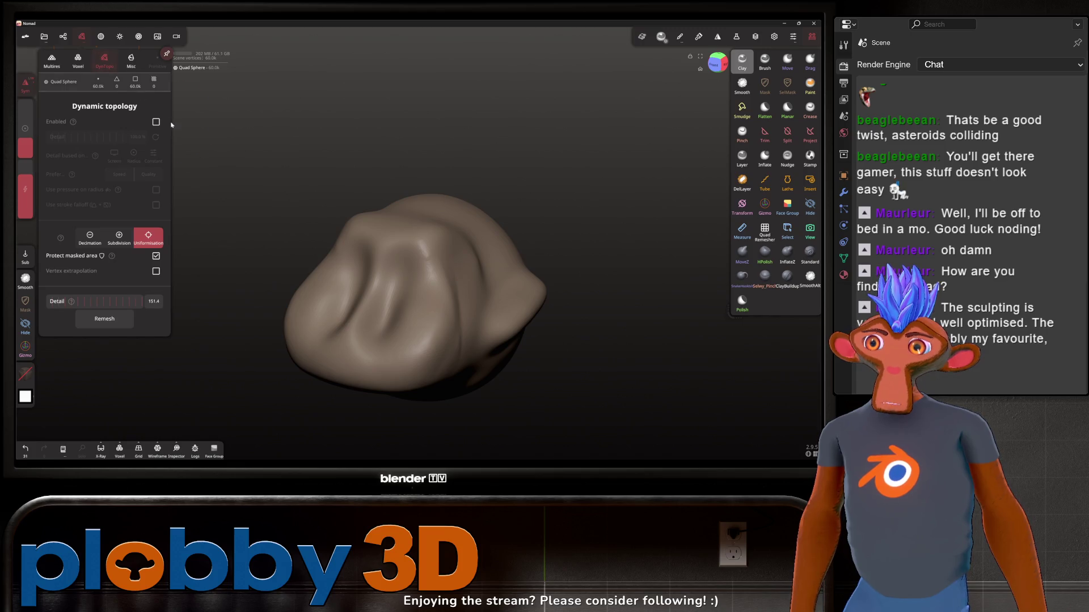
{"action": "left_click", "coordinate": [153, 122]}
{"action": "left_click", "coordinate": [411, 245]}
{"action": "mouse_move", "coordinate": [411, 245]}
{"action": "left_mouse_down"}
{"action": "mouse_move", "coordinate": [442, 284]}
{"action": "mouse_move", "coordinate": [482, 306]}
{"action": "mouse_move", "coordinate": [499, 284]}
{"action": "mouse_move", "coordinate": [406, 212]}
{"action": "left_mouse_up"}
Swell the blob's right end and left lobe outward with the Standard brush
{"action": "scroll", "coordinate": [406, 213], "scroll_direction": "down", "scroll_amount": 3}
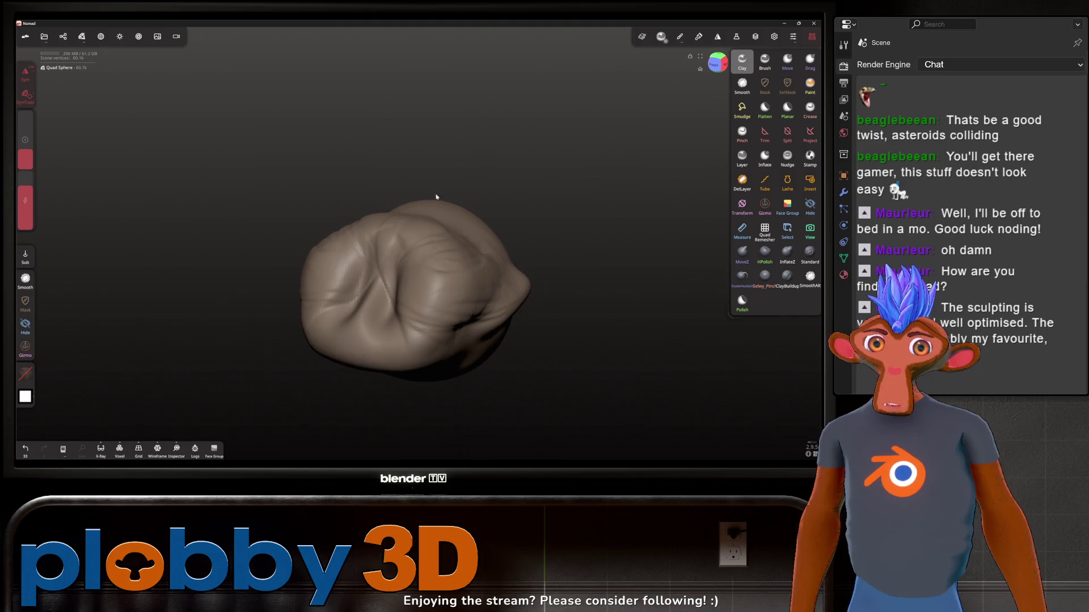
{"action": "key", "text": "s"}
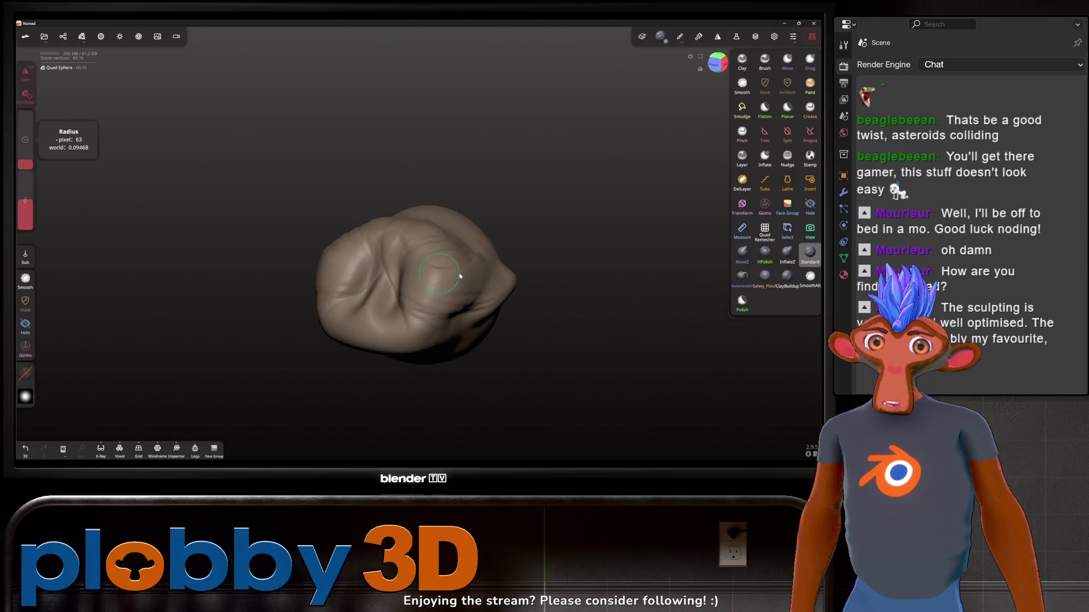
{"action": "mouse_move", "coordinate": [506, 299]}
{"action": "left_mouse_down"}
{"action": "mouse_move", "coordinate": [442, 289]}
{"action": "mouse_move", "coordinate": [497, 275]}
{"action": "mouse_move", "coordinate": [475, 289]}
{"action": "mouse_move", "coordinate": [494, 318]}
{"action": "mouse_move", "coordinate": [550, 267]}
{"action": "mouse_move", "coordinate": [533, 309]}
{"action": "mouse_move", "coordinate": [492, 337]}
{"action": "mouse_move", "coordinate": [533, 306]}
{"action": "mouse_move", "coordinate": [547, 278]}
{"action": "left_mouse_up"}
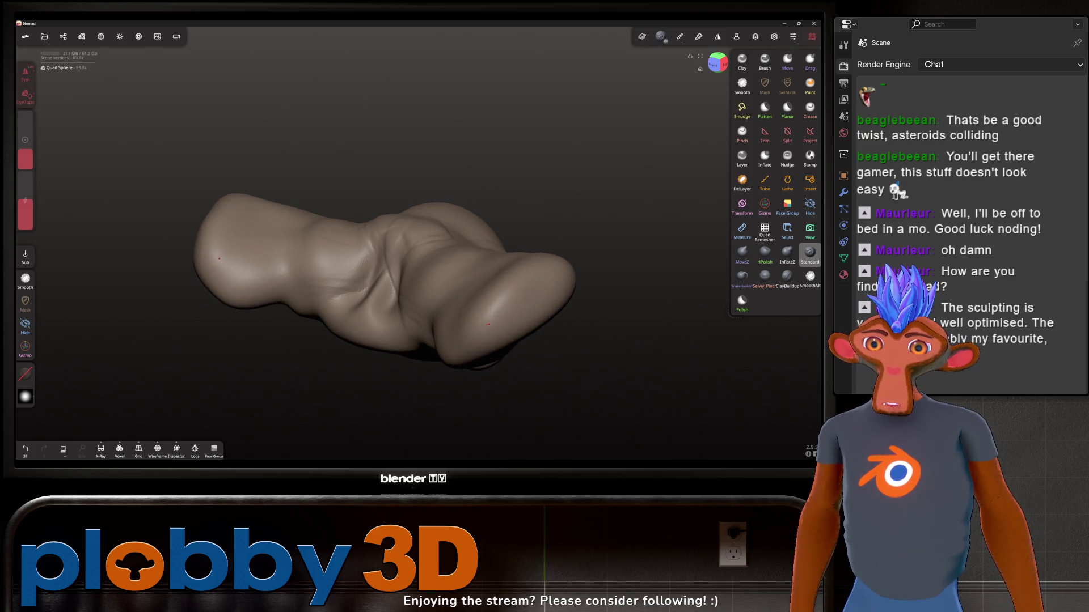
{"action": "mouse_move", "coordinate": [511, 221]}
{"action": "left_mouse_down"}
{"action": "mouse_move", "coordinate": [484, 164]}
{"action": "mouse_move", "coordinate": [510, 236]}
{"action": "mouse_move", "coordinate": [442, 185]}
{"action": "left_mouse_up"}
{"action": "left_click_drag", "start_coordinate": [440, 276], "coordinate": [448, 261]}
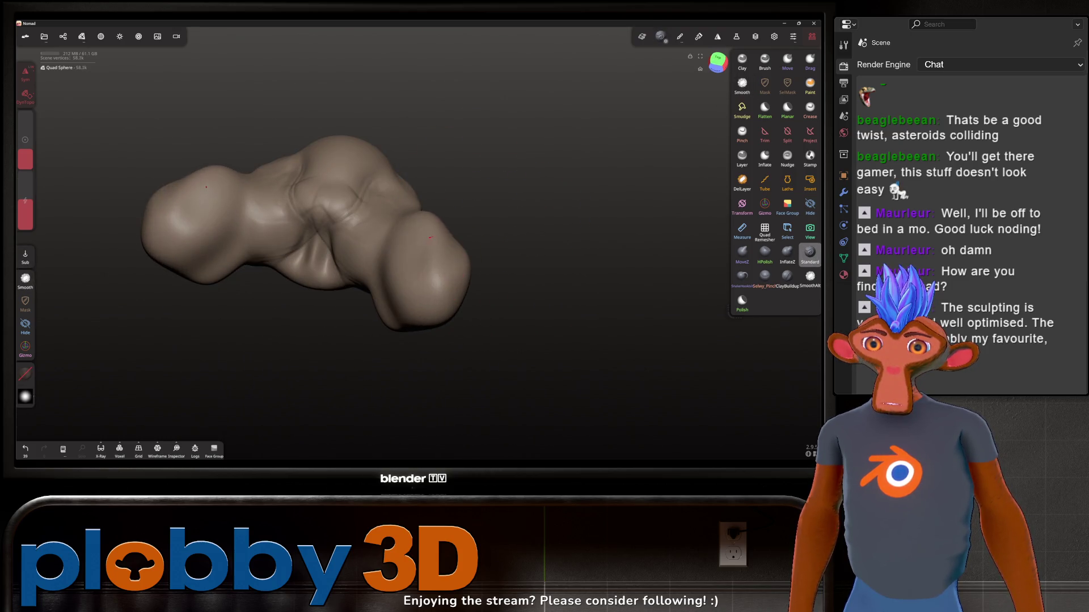
Smooth away the crease in the blob's centre
{"action": "mouse_move", "coordinate": [397, 187]}
{"action": "left_mouse_down"}
{"action": "mouse_move", "coordinate": [433, 175]}
{"action": "mouse_move", "coordinate": [539, 199]}
{"action": "mouse_move", "coordinate": [519, 210]}
{"action": "left_mouse_up"}
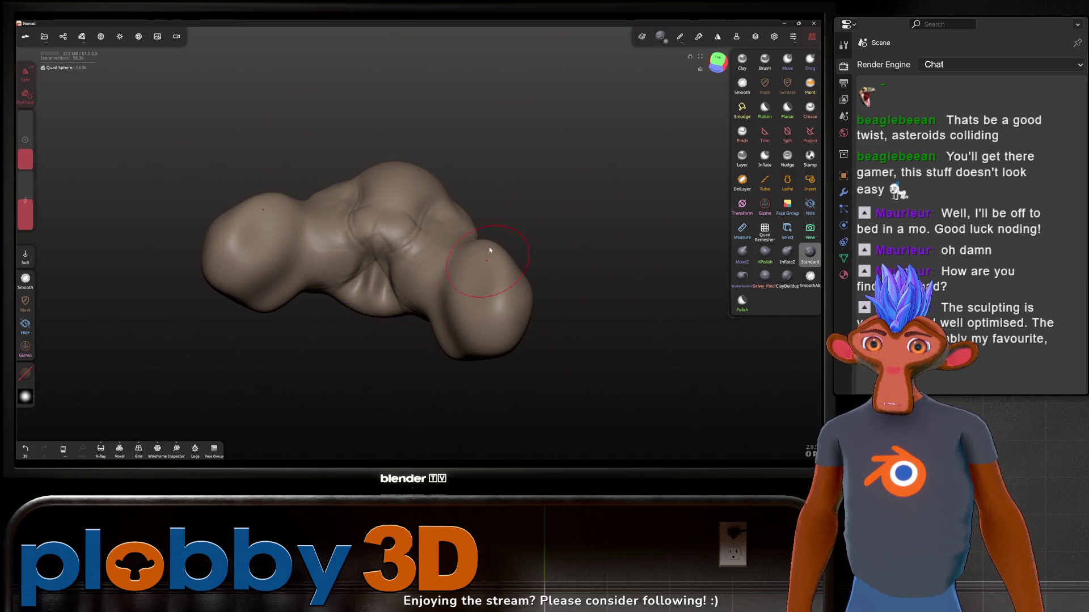
{"action": "mouse_move", "coordinate": [490, 250]}
{"action": "left_mouse_down"}
{"action": "mouse_move", "coordinate": [427, 238]}
{"action": "mouse_move", "coordinate": [425, 195]}
{"action": "left_mouse_up"}
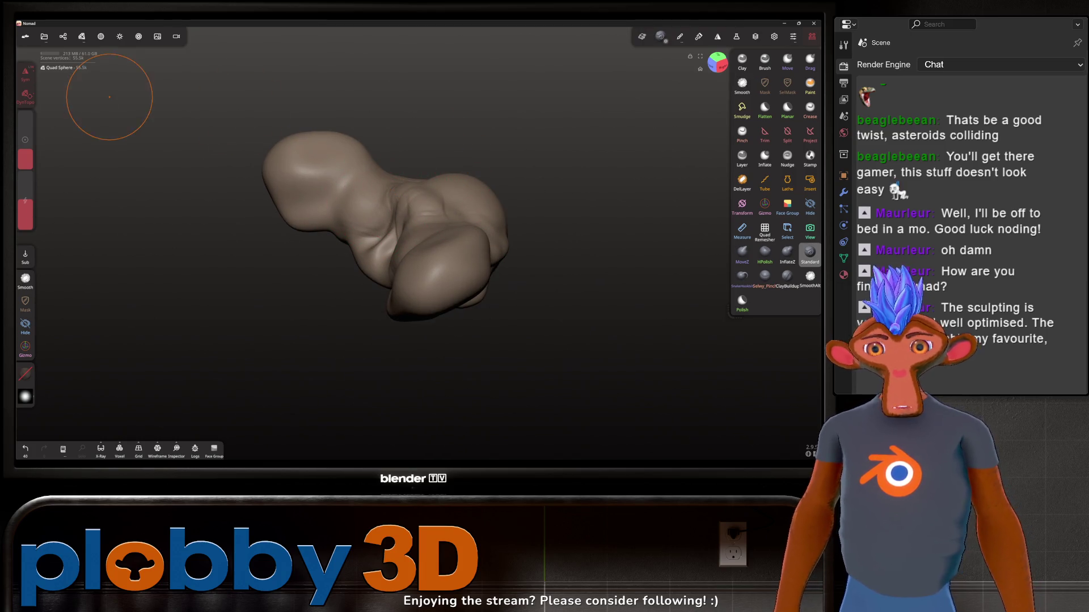
{"action": "mouse_move", "coordinate": [448, 237]}
{"action": "left_mouse_down"}
{"action": "mouse_move", "coordinate": [393, 187]}
{"action": "mouse_move", "coordinate": [440, 214]}
{"action": "left_mouse_up"}
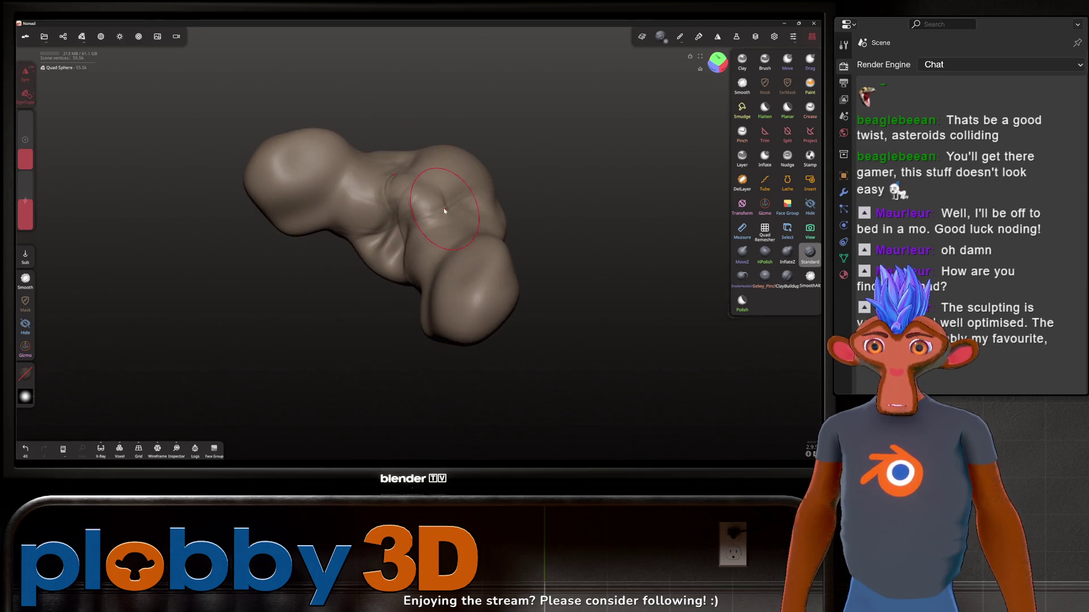
{"action": "key", "text": "shift"}
{"action": "left_click_drag", "start_coordinate": [397, 253], "coordinate": [377, 248]}
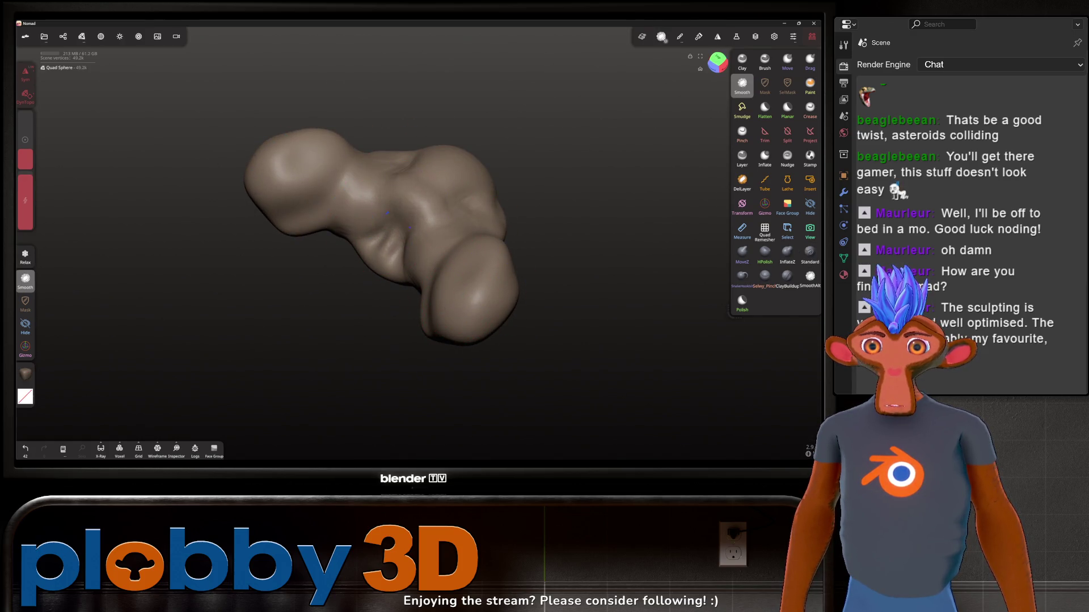
Pull the top edge, left lobe and neck into rounded lobes with MoveZ
{"action": "key", "text": "g"}
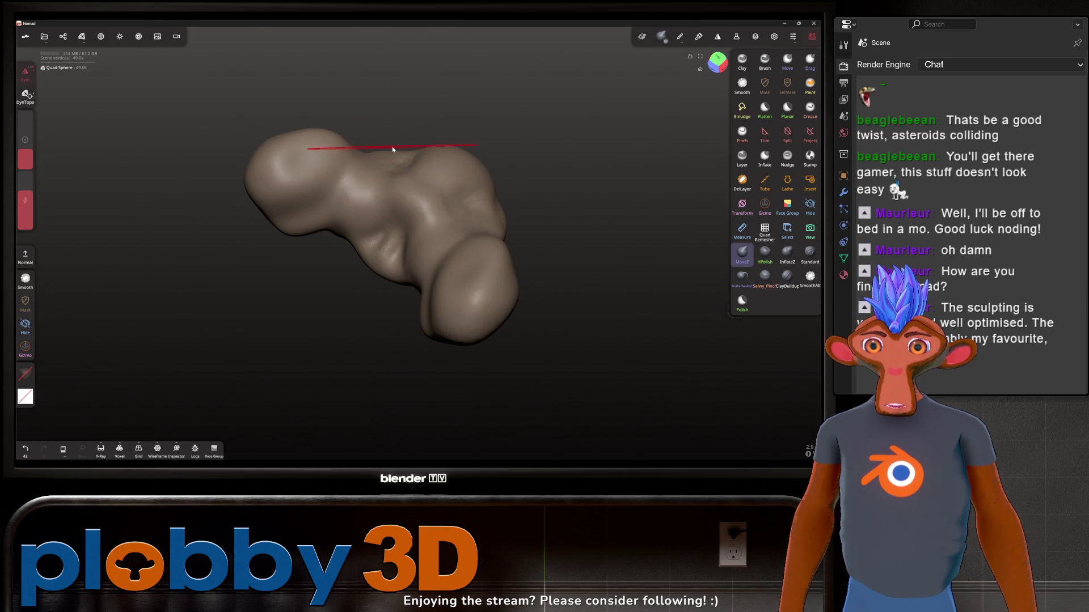
{"action": "mouse_move", "coordinate": [393, 149]}
{"action": "left_mouse_down"}
{"action": "mouse_move", "coordinate": [389, 110]}
{"action": "mouse_move", "coordinate": [418, 117]}
{"action": "mouse_move", "coordinate": [313, 138]}
{"action": "mouse_move", "coordinate": [165, 114]}
{"action": "mouse_move", "coordinate": [98, 123]}
{"action": "left_mouse_up"}
{"action": "mouse_move", "coordinate": [266, 132]}
{"action": "left_mouse_down"}
{"action": "mouse_move", "coordinate": [178, 219]}
{"action": "mouse_move", "coordinate": [273, 57]}
{"action": "mouse_move", "coordinate": [311, 29]}
{"action": "left_mouse_up"}
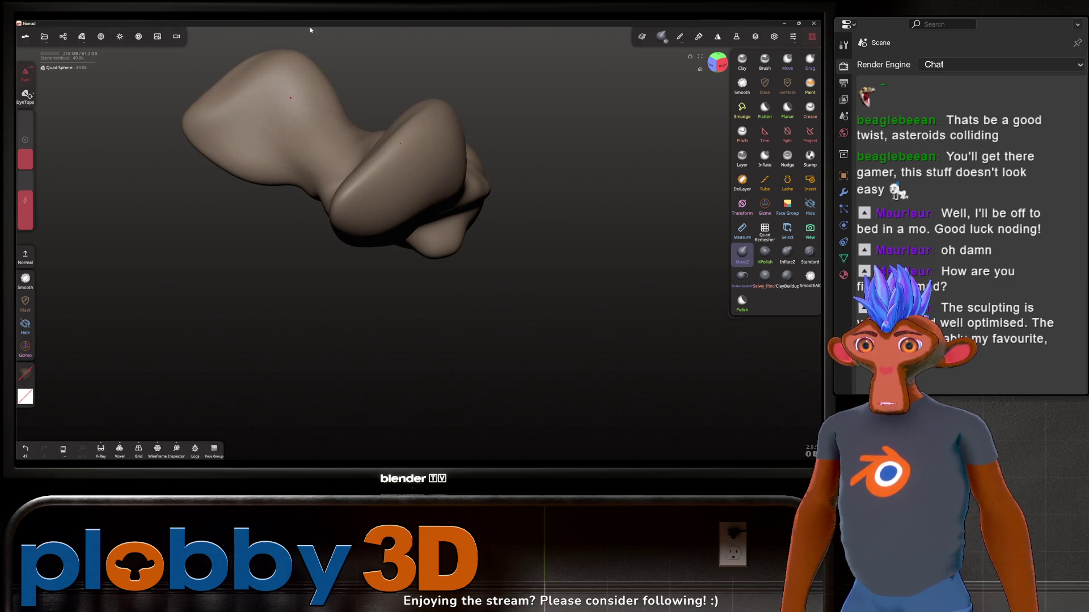
{"action": "mouse_move", "coordinate": [235, 86]}
{"action": "left_mouse_down"}
{"action": "mouse_move", "coordinate": [238, 73]}
{"action": "mouse_move", "coordinate": [165, 139]}
{"action": "left_mouse_up"}
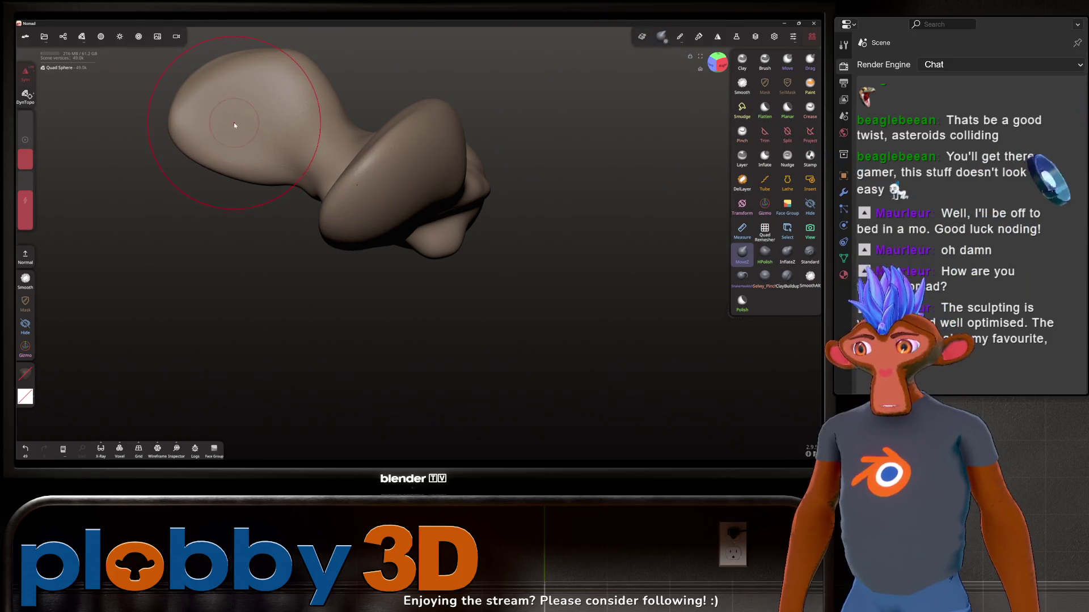
{"action": "mouse_move", "coordinate": [236, 124]}
{"action": "left_mouse_down"}
{"action": "mouse_move", "coordinate": [357, 86]}
{"action": "mouse_move", "coordinate": [443, 79]}
{"action": "mouse_move", "coordinate": [417, 83]}
{"action": "mouse_move", "coordinate": [498, 151]}
{"action": "mouse_move", "coordinate": [355, 374]}
{"action": "mouse_move", "coordinate": [350, 428]}
{"action": "left_mouse_up"}
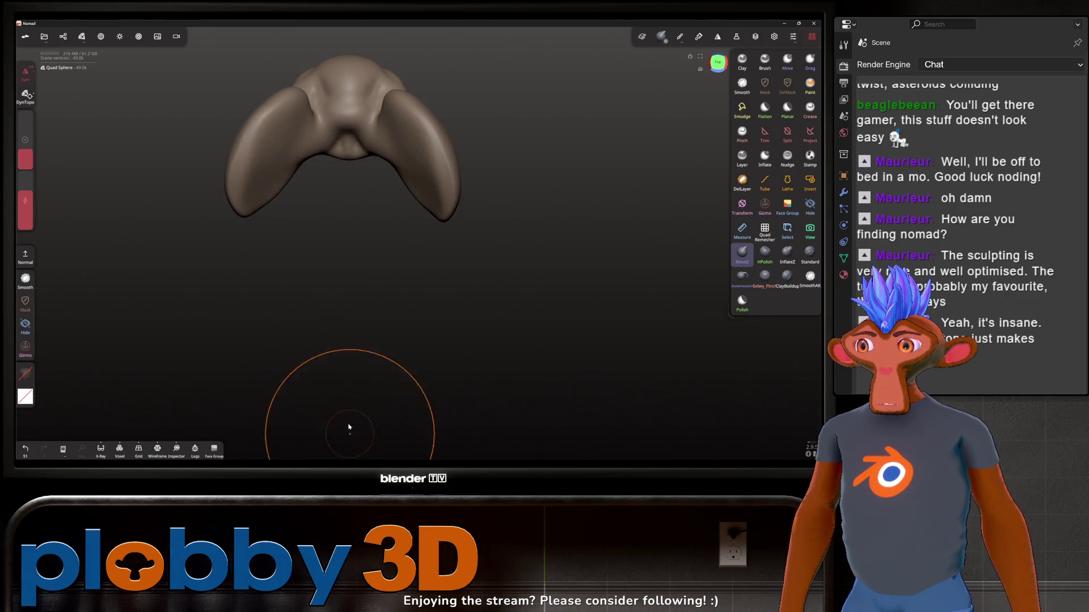
{"action": "mouse_move", "coordinate": [283, 170]}
{"action": "left_mouse_down"}
{"action": "mouse_move", "coordinate": [287, 191]}
{"action": "mouse_move", "coordinate": [313, 179]}
{"action": "mouse_move", "coordinate": [363, 215]}
{"action": "mouse_move", "coordinate": [415, 214]}
{"action": "mouse_move", "coordinate": [450, 256]}
{"action": "mouse_move", "coordinate": [450, 184]}
{"action": "left_mouse_up"}
Try an InflateZ stroke on both lobes, undo it, and orbit to the right side
{"action": "key", "text": "i"}
{"action": "left_click_drag", "start_coordinate": [428, 225], "coordinate": [429, 208]}
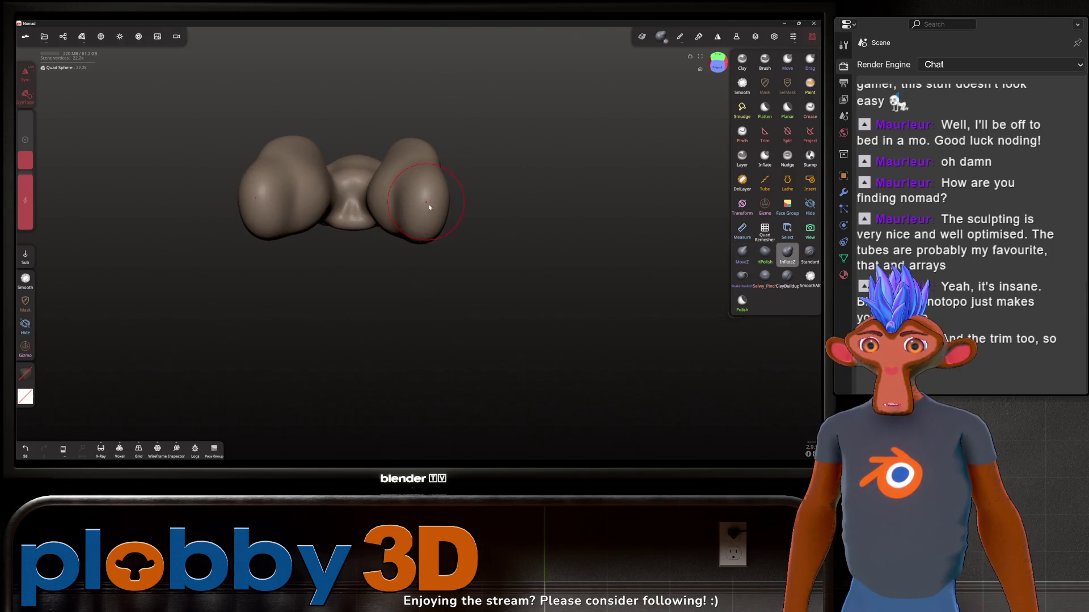
{"action": "key", "text": "ctrl+z"}
{"action": "key", "text": "f"}
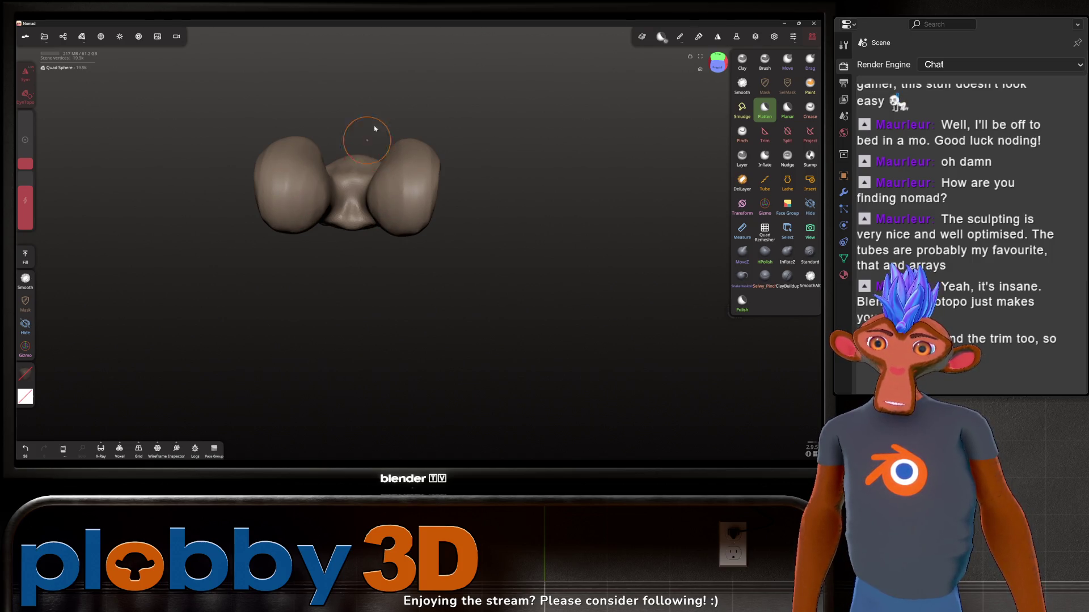
{"action": "mouse_move", "coordinate": [448, 113]}
{"action": "left_mouse_down"}
{"action": "mouse_move", "coordinate": [298, 92]}
{"action": "mouse_move", "coordinate": [441, 191]}
{"action": "left_mouse_up"}
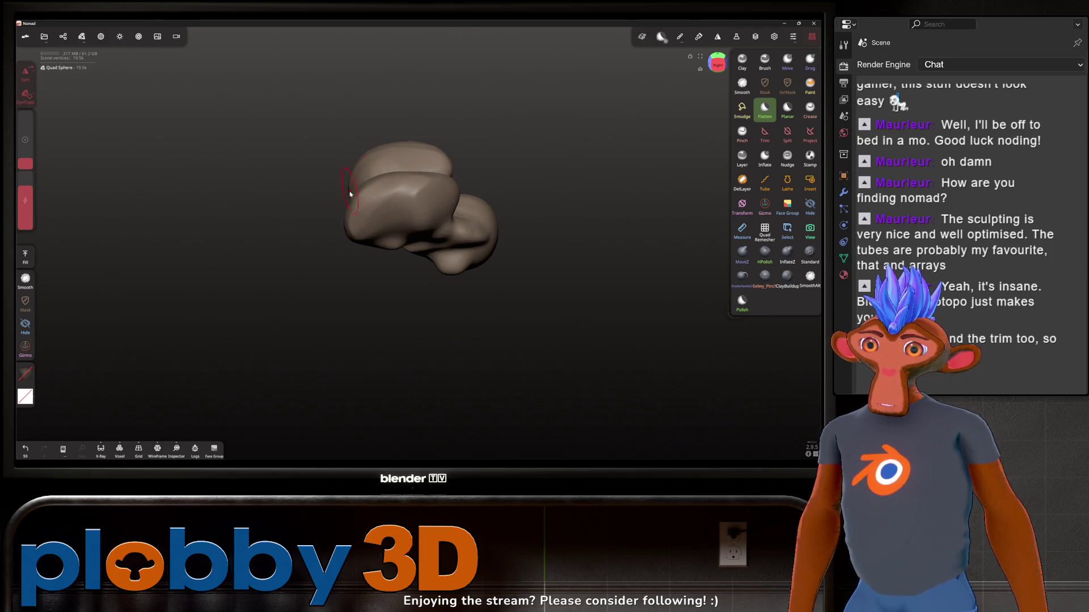
{"action": "left_click_drag", "start_coordinate": [350, 194], "coordinate": [391, 295]}
Pull the lower-right lobe outward with MoveZ
{"action": "key", "text": "m"}
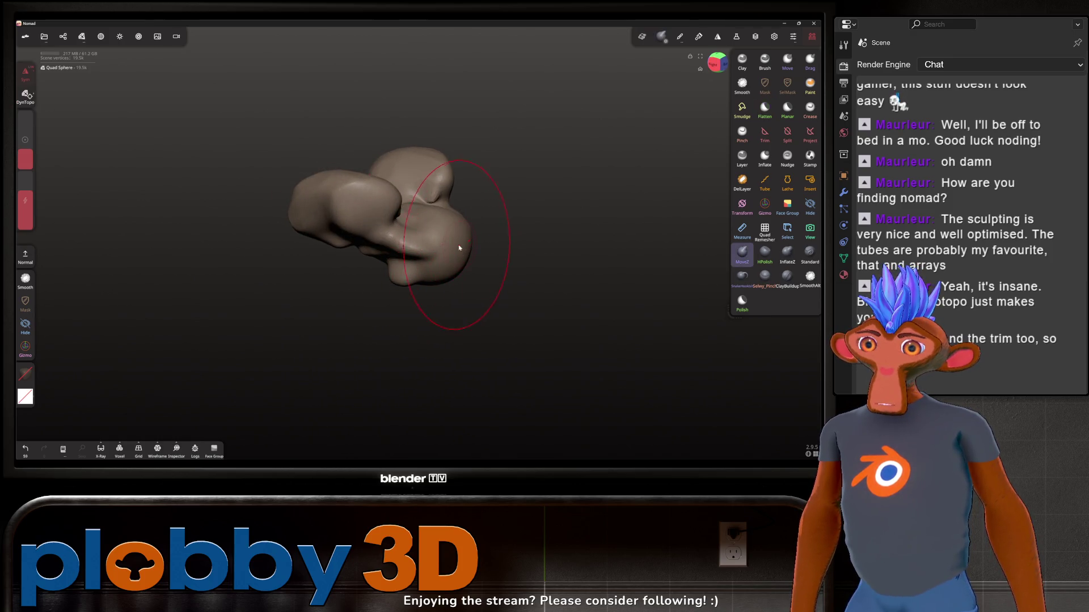
{"action": "mouse_move", "coordinate": [445, 244]}
{"action": "left_mouse_down"}
{"action": "mouse_move", "coordinate": [485, 247]}
{"action": "mouse_move", "coordinate": [511, 214]}
{"action": "left_mouse_up"}
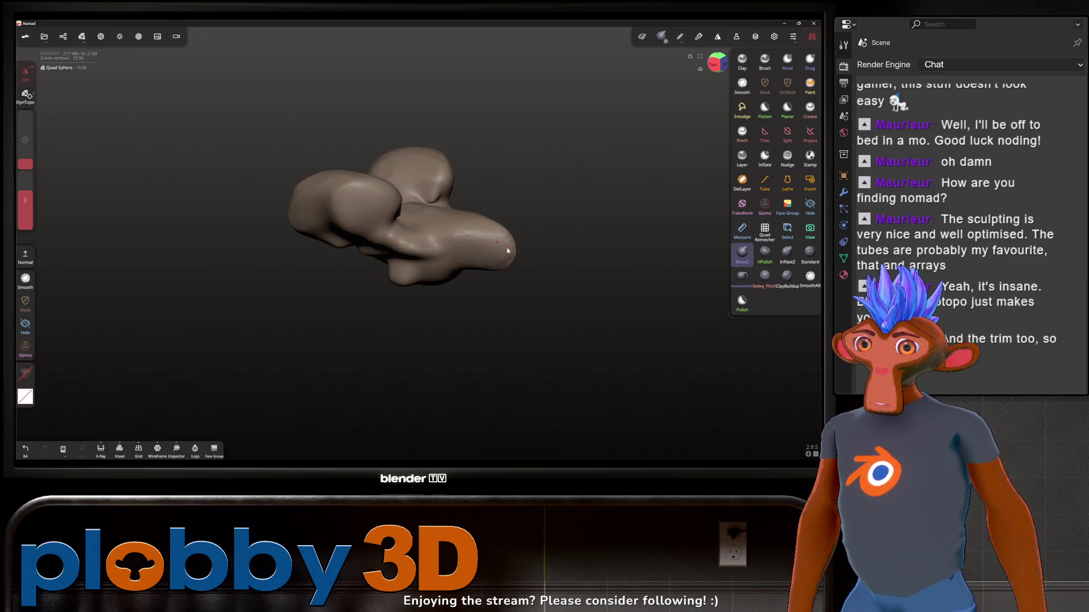
{"action": "left_click_drag", "start_coordinate": [485, 268], "coordinate": [487, 271]}
{"action": "mouse_move", "coordinate": [397, 318]}
{"action": "left_mouse_down"}
{"action": "mouse_move", "coordinate": [367, 297]}
{"action": "mouse_move", "coordinate": [496, 256]}
{"action": "left_mouse_up"}
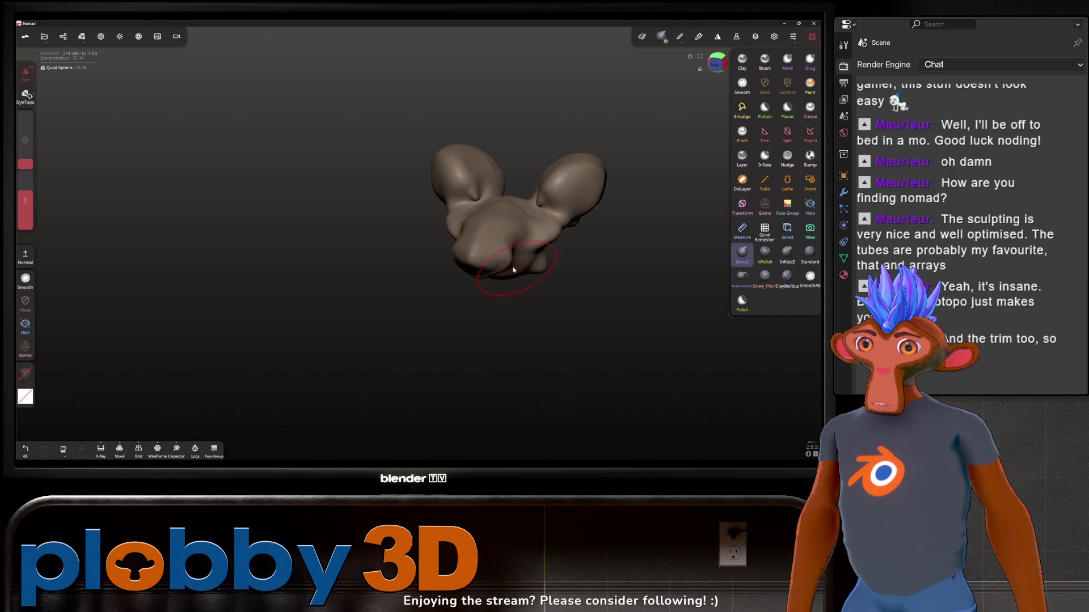
Undo a stray Crease stroke and inflate a small spot at the model's right end
{"action": "key", "text": "c"}
{"action": "left_click_drag", "start_coordinate": [486, 242], "coordinate": [503, 245]}
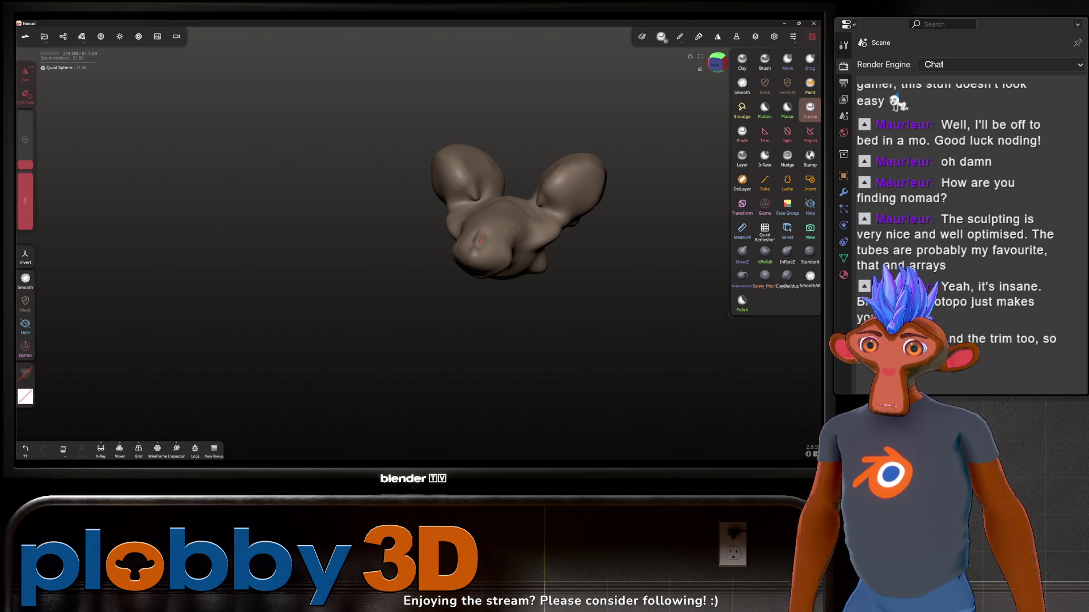
{"action": "key", "text": "ctrl+z"}
{"action": "key", "text": "i"}
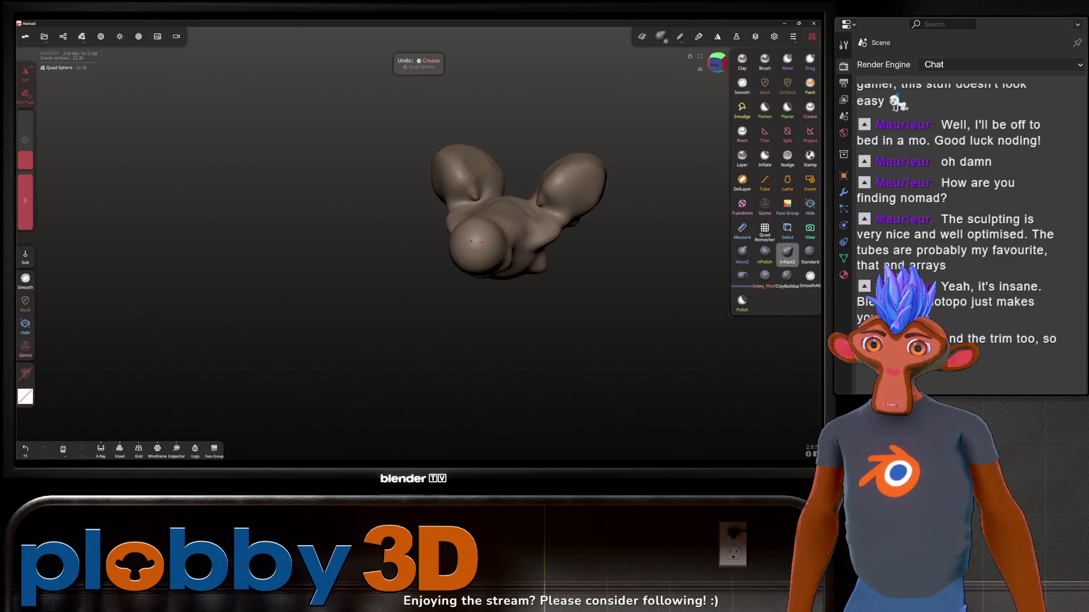
{"action": "mouse_move", "coordinate": [393, 211]}
{"action": "left_mouse_down"}
{"action": "mouse_move", "coordinate": [498, 243]}
{"action": "mouse_move", "coordinate": [486, 246]}
{"action": "mouse_move", "coordinate": [504, 194]}
{"action": "mouse_move", "coordinate": [527, 200]}
{"action": "mouse_move", "coordinate": [499, 215]}
{"action": "mouse_move", "coordinate": [505, 204]}
{"action": "mouse_move", "coordinate": [497, 235]}
{"action": "left_mouse_up"}
Smooth the middle lump heavily and undo a stray inflate stroke
{"action": "left_click_drag", "start_coordinate": [544, 295], "coordinate": [601, 377]}
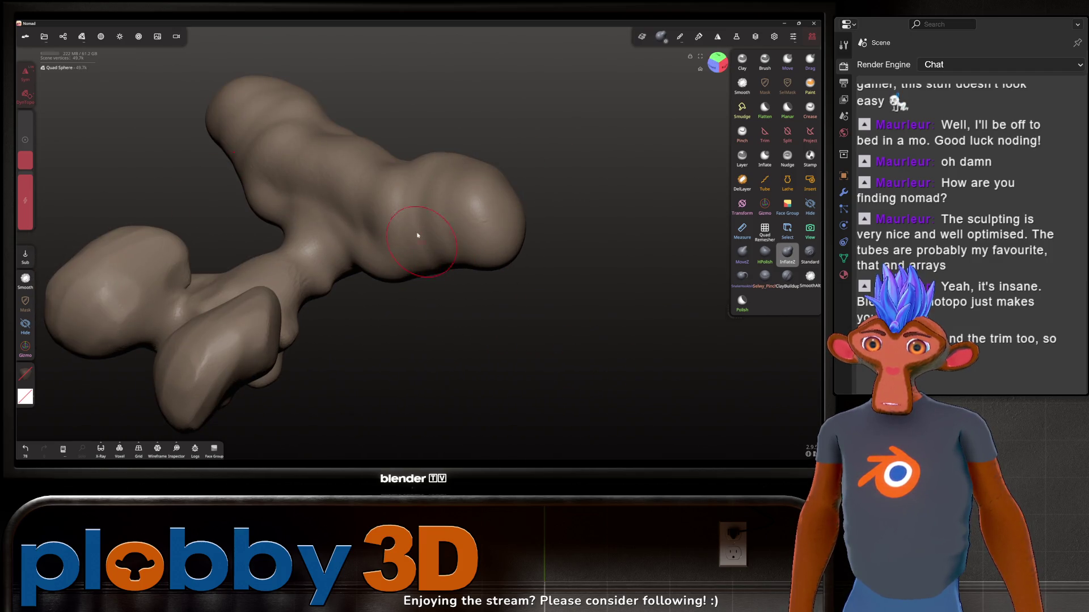
{"action": "left_click_drag", "start_coordinate": [417, 236], "coordinate": [437, 231]}
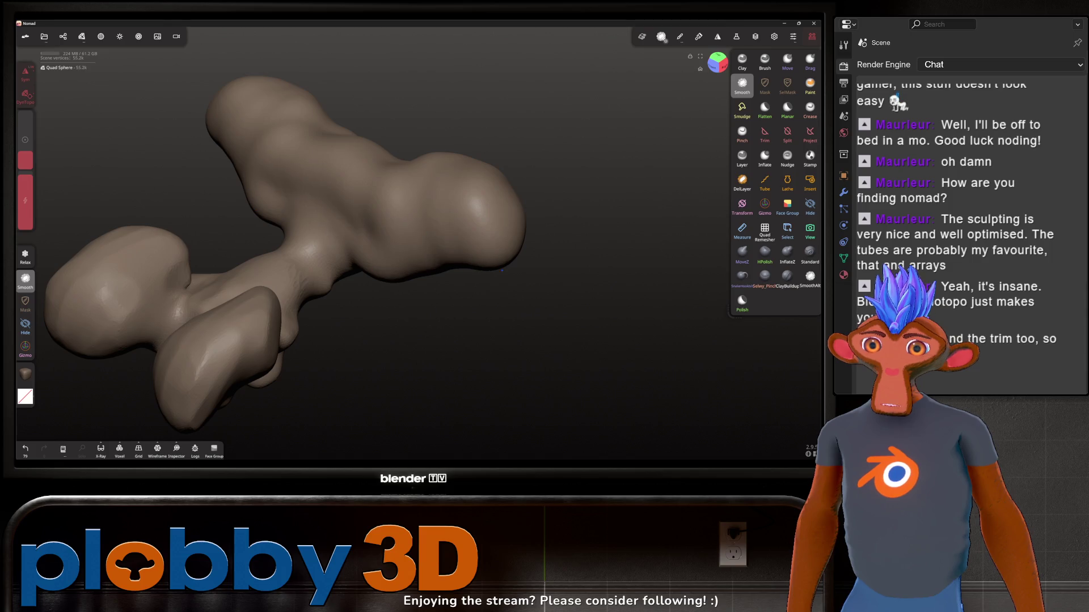
{"action": "scroll", "coordinate": [313, 239], "scroll_direction": "down", "scroll_amount": 3}
{"action": "mouse_move", "coordinate": [398, 342]}
{"action": "left_mouse_down"}
{"action": "mouse_move", "coordinate": [304, 319]}
{"action": "mouse_move", "coordinate": [341, 342]}
{"action": "mouse_move", "coordinate": [363, 183]}
{"action": "mouse_move", "coordinate": [397, 187]}
{"action": "mouse_move", "coordinate": [352, 227]}
{"action": "left_mouse_up"}
{"action": "mouse_move", "coordinate": [340, 181]}
{"action": "left_mouse_down"}
{"action": "mouse_move", "coordinate": [323, 227]}
{"action": "mouse_move", "coordinate": [323, 204]}
{"action": "mouse_move", "coordinate": [316, 219]}
{"action": "left_mouse_up"}
{"action": "mouse_move", "coordinate": [316, 182]}
{"action": "left_mouse_down"}
{"action": "mouse_move", "coordinate": [344, 213]}
{"action": "mouse_move", "coordinate": [289, 227]}
{"action": "mouse_move", "coordinate": [284, 236]}
{"action": "mouse_move", "coordinate": [302, 243]}
{"action": "mouse_move", "coordinate": [276, 239]}
{"action": "left_mouse_up"}
{"action": "key", "text": "ctrl+z"}
{"action": "scroll", "coordinate": [318, 216], "scroll_direction": "up", "scroll_amount": 5}
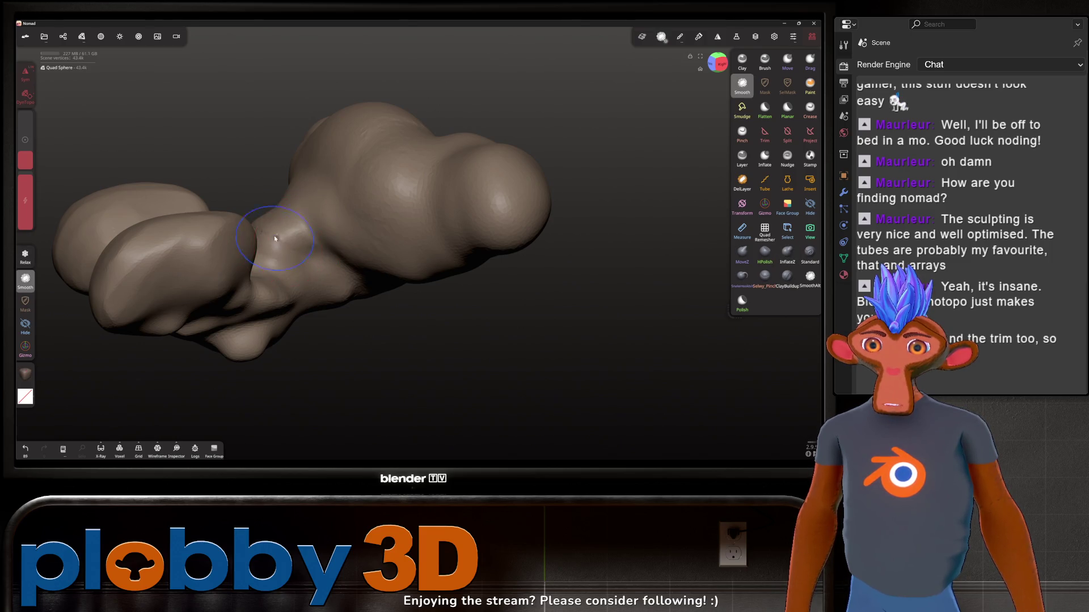
Voxel-remesh the whole sculpt evenly and turn to a front view
{"action": "key", "text": "shift"}
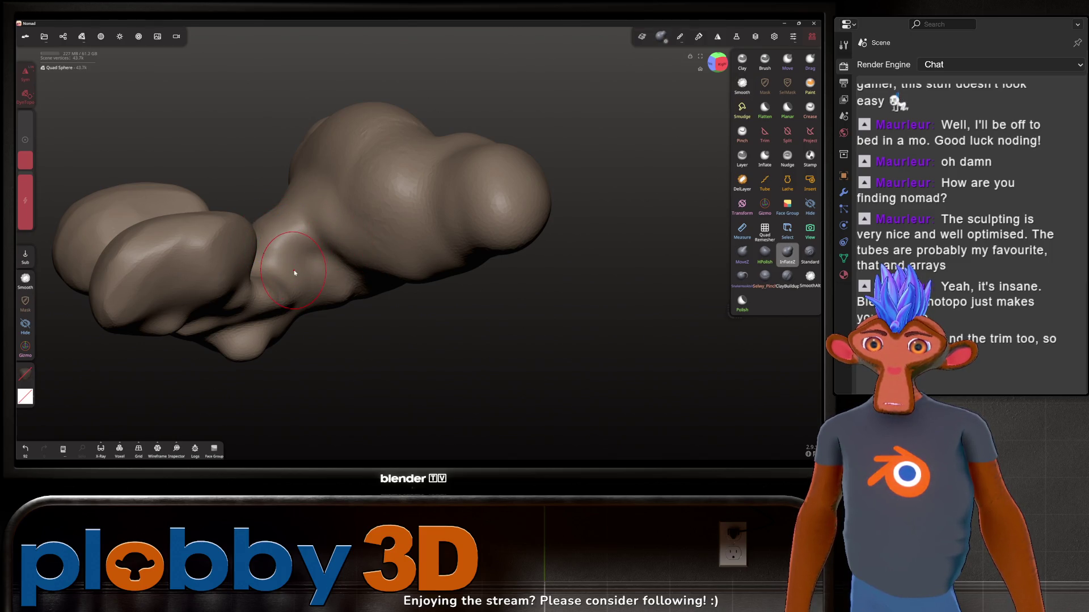
{"action": "key", "text": "ctrl+r"}
{"action": "key", "text": "shift"}
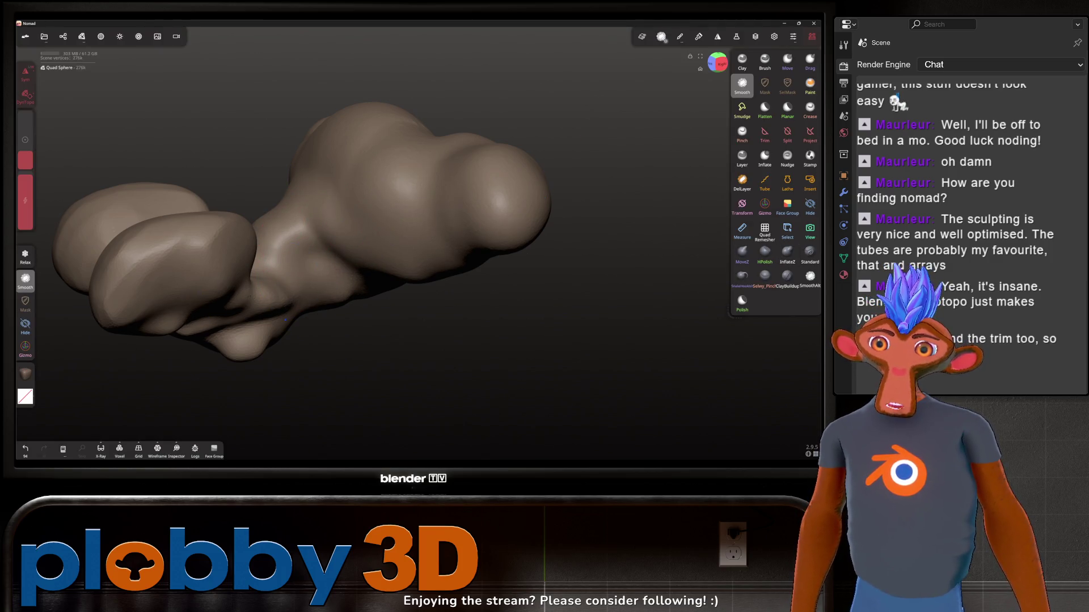
{"action": "mouse_move", "coordinate": [357, 182]}
{"action": "left_mouse_down"}
{"action": "mouse_move", "coordinate": [263, 109]}
{"action": "mouse_move", "coordinate": [369, 146]}
{"action": "left_mouse_up"}
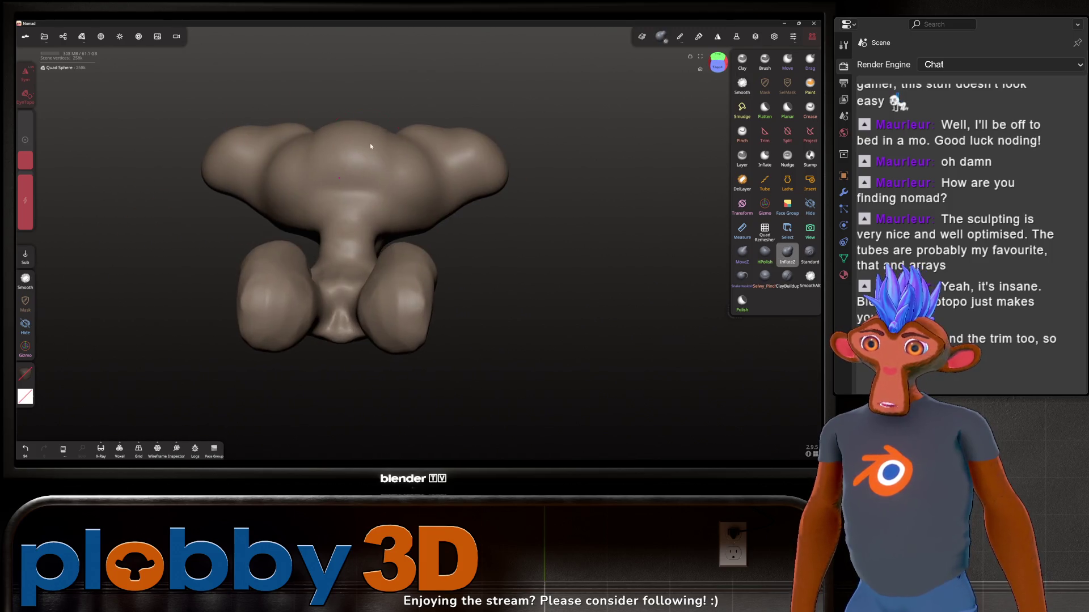
{"action": "key", "text": "shift"}
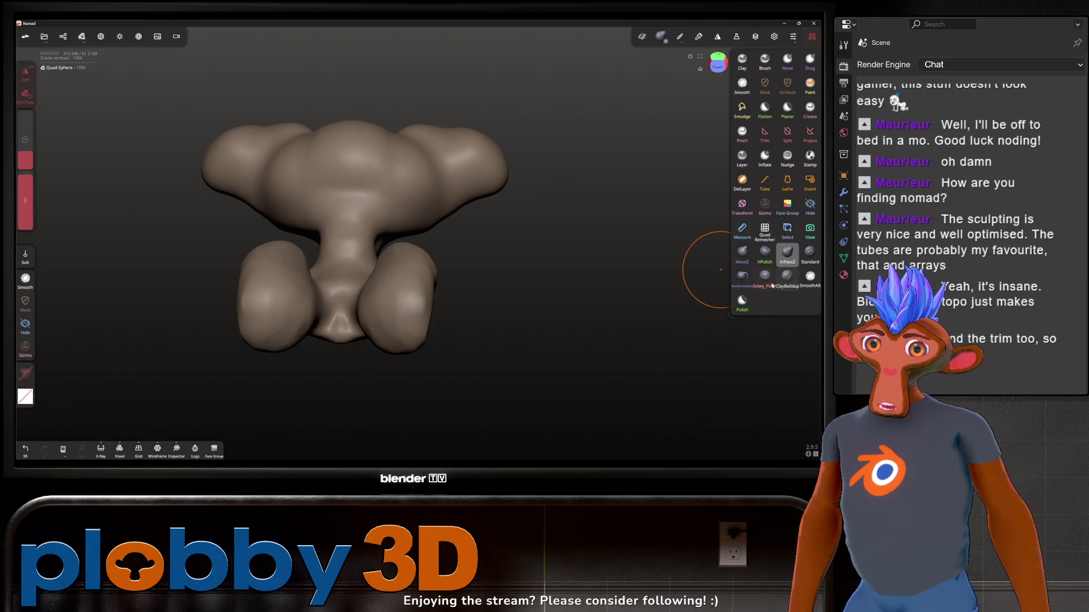
Polish the two lower lobes and upper-right body with HPolish
{"action": "left_click", "coordinate": [759, 257]}
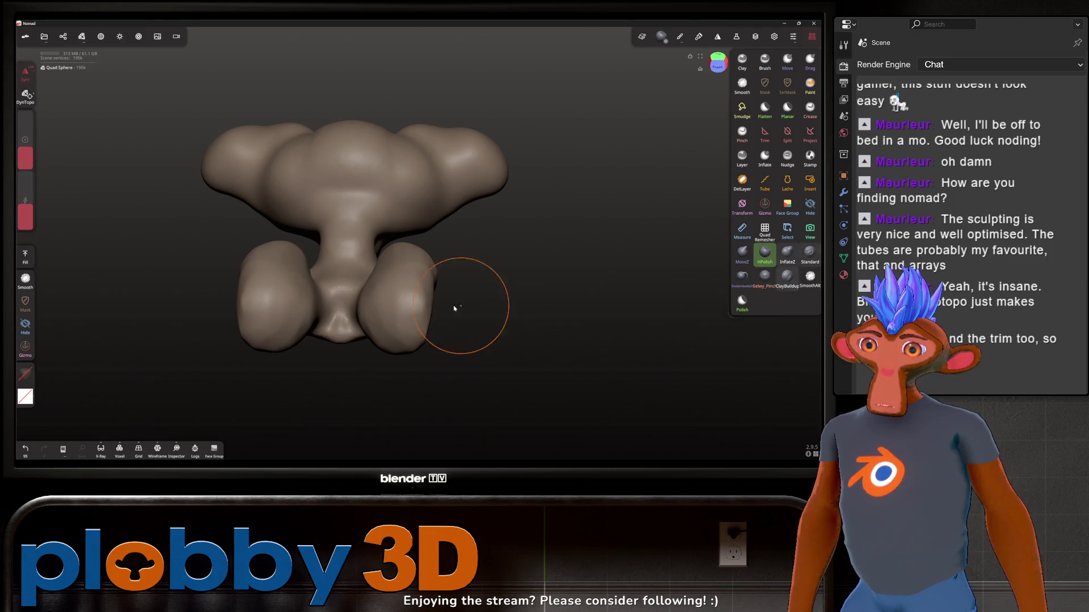
{"action": "mouse_move", "coordinate": [423, 281]}
{"action": "left_mouse_down"}
{"action": "mouse_move", "coordinate": [401, 316]}
{"action": "mouse_move", "coordinate": [427, 287]}
{"action": "left_mouse_up"}
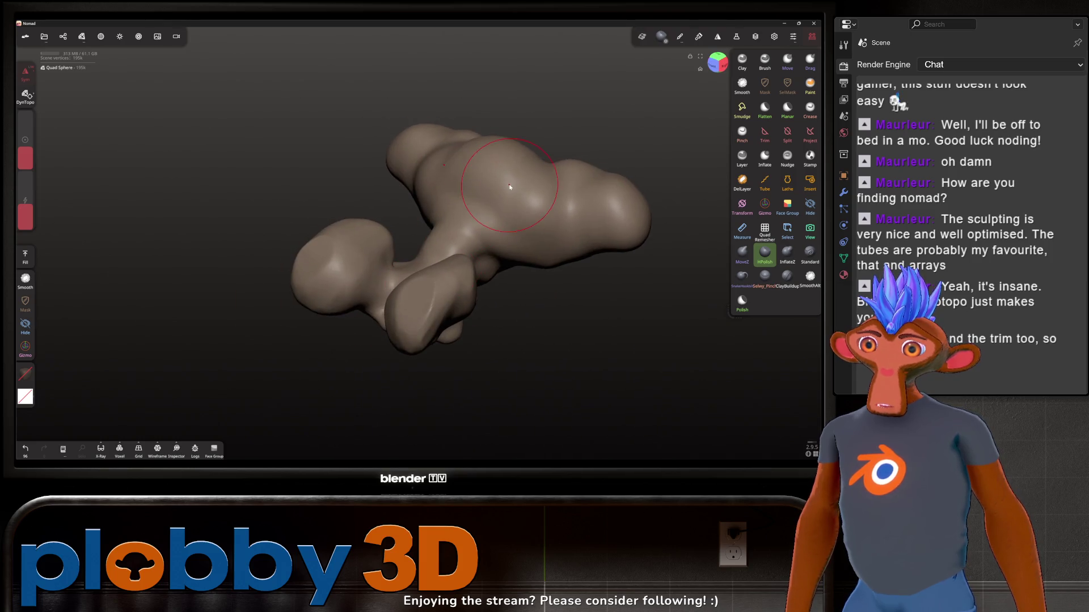
{"action": "left_click_drag", "start_coordinate": [499, 183], "coordinate": [525, 199]}
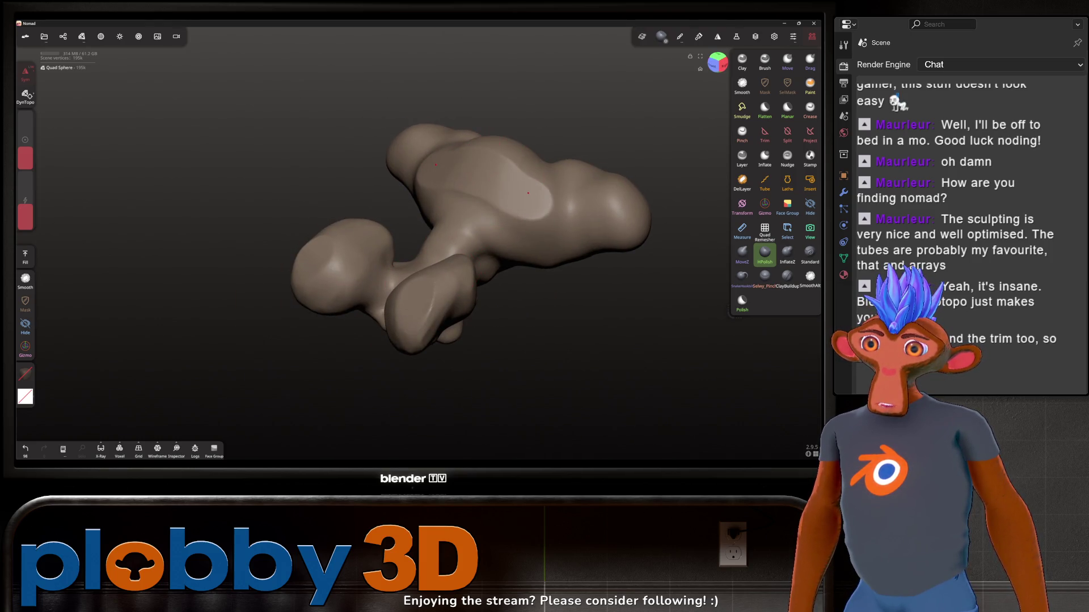
{"action": "left_click_drag", "start_coordinate": [566, 203], "coordinate": [528, 209]}
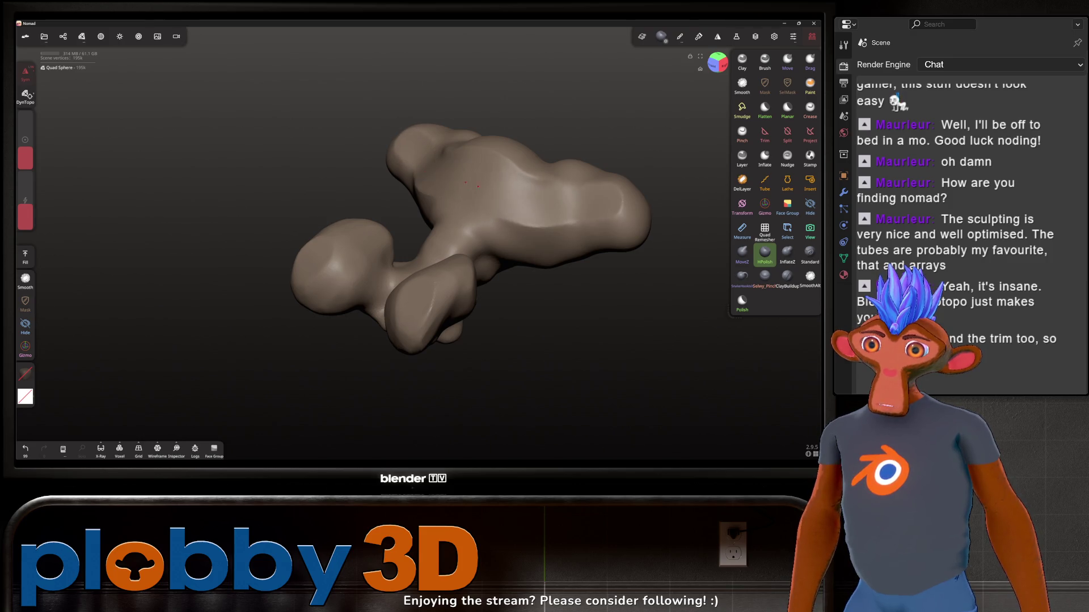
{"action": "mouse_move", "coordinate": [506, 168]}
{"action": "left_mouse_down"}
{"action": "mouse_move", "coordinate": [613, 187]}
{"action": "mouse_move", "coordinate": [629, 221]}
{"action": "mouse_move", "coordinate": [567, 241]}
{"action": "mouse_move", "coordinate": [504, 231]}
{"action": "mouse_move", "coordinate": [449, 258]}
{"action": "left_mouse_up"}
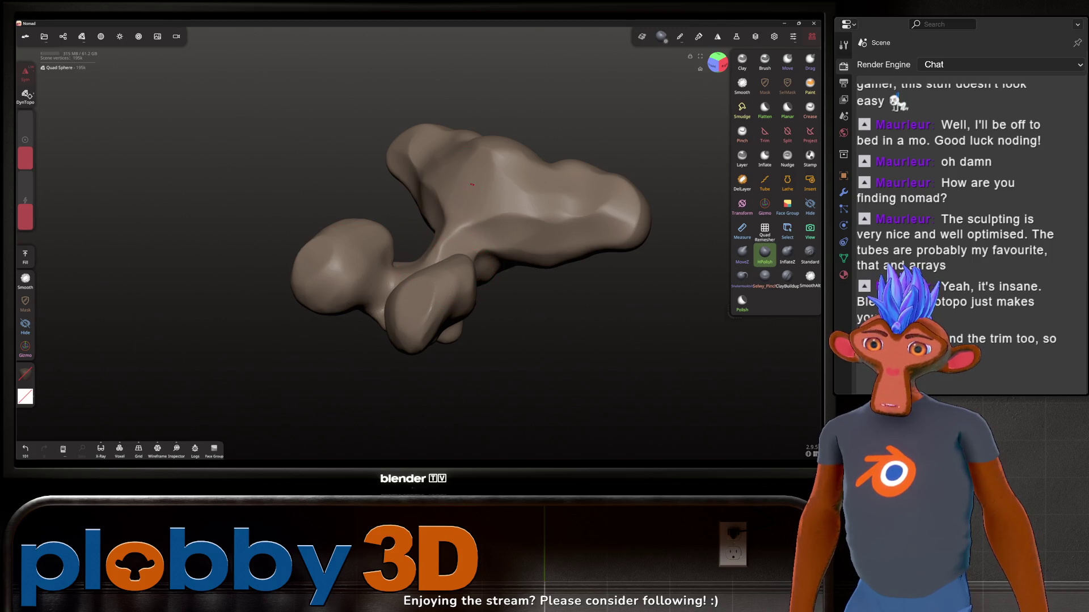
Orbit and zoom the view in and out to inspect the polished rock
{"action": "mouse_move", "coordinate": [567, 236]}
{"action": "left_mouse_down"}
{"action": "mouse_move", "coordinate": [637, 114]}
{"action": "mouse_move", "coordinate": [590, 178]}
{"action": "mouse_move", "coordinate": [571, 233]}
{"action": "mouse_move", "coordinate": [556, 236]}
{"action": "mouse_move", "coordinate": [579, 316]}
{"action": "mouse_move", "coordinate": [595, 312]}
{"action": "mouse_move", "coordinate": [575, 302]}
{"action": "left_mouse_up"}
{"action": "key", "text": "shift"}
{"action": "mouse_move", "coordinate": [520, 270]}
{"action": "left_mouse_down"}
{"action": "mouse_move", "coordinate": [481, 251]}
{"action": "mouse_move", "coordinate": [493, 280]}
{"action": "left_mouse_up"}
{"action": "scroll", "coordinate": [491, 272], "scroll_direction": "down", "scroll_amount": 5}
{"action": "scroll", "coordinate": [478, 256], "scroll_direction": "up", "scroll_amount": 7}
{"action": "scroll", "coordinate": [478, 256], "scroll_direction": "down", "scroll_amount": 3}
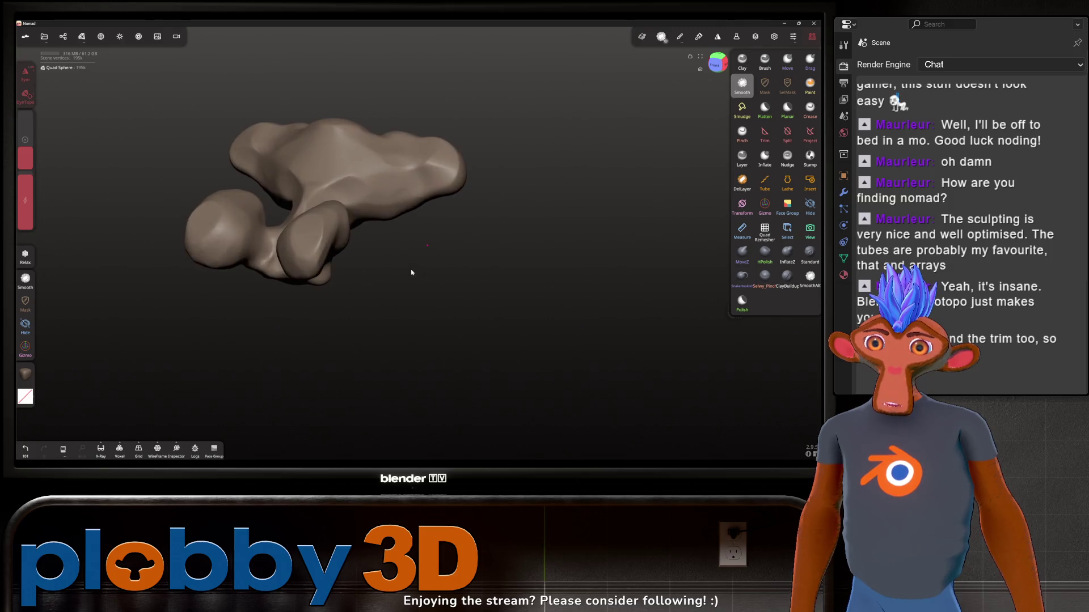
{"action": "scroll", "coordinate": [454, 226], "scroll_direction": "up", "scroll_amount": 6}
{"action": "scroll", "coordinate": [431, 272], "scroll_direction": "down", "scroll_amount": 5}
{"action": "scroll", "coordinate": [450, 276], "scroll_direction": "up", "scroll_amount": 2}
{"action": "scroll", "coordinate": [448, 275], "scroll_direction": "up", "scroll_amount": 3}
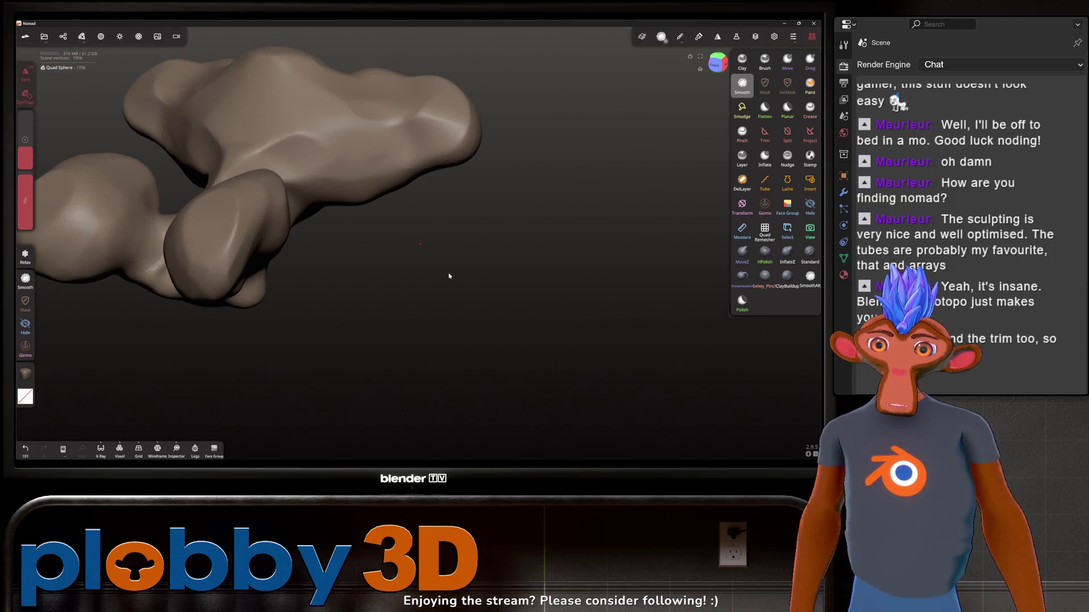
{"action": "scroll", "coordinate": [416, 273], "scroll_direction": "down", "scroll_amount": 4}
{"action": "scroll", "coordinate": [408, 253], "scroll_direction": "up", "scroll_amount": 3}
{"action": "scroll", "coordinate": [400, 253], "scroll_direction": "down", "scroll_amount": 2}
{"action": "scroll", "coordinate": [399, 253], "scroll_direction": "down", "scroll_amount": 3}
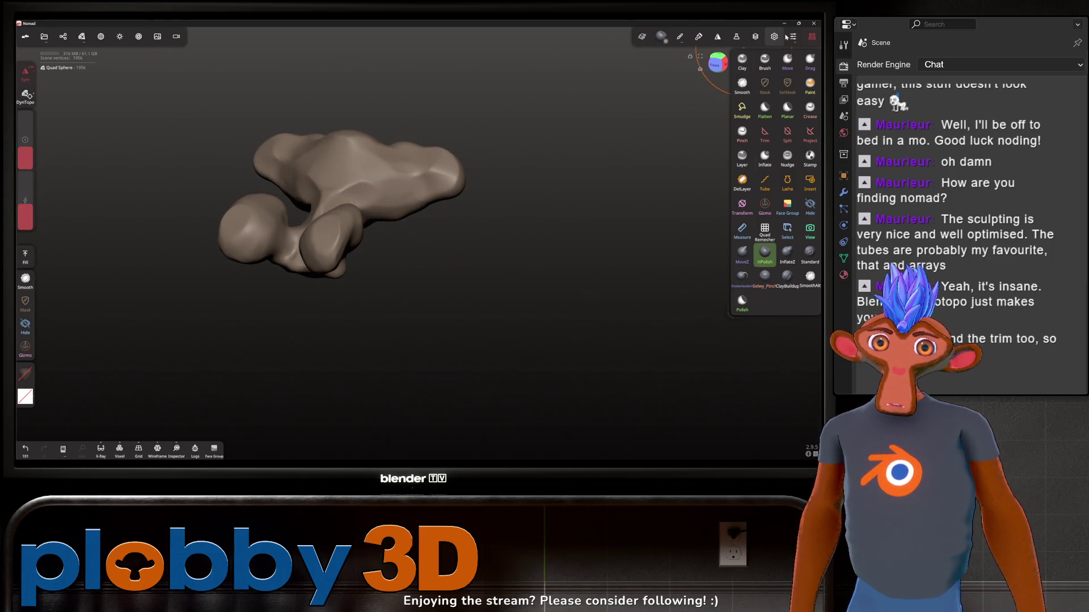
Reset the Translation binding to Middle Click in Settings > Bindings
{"action": "left_click", "coordinate": [787, 37]}
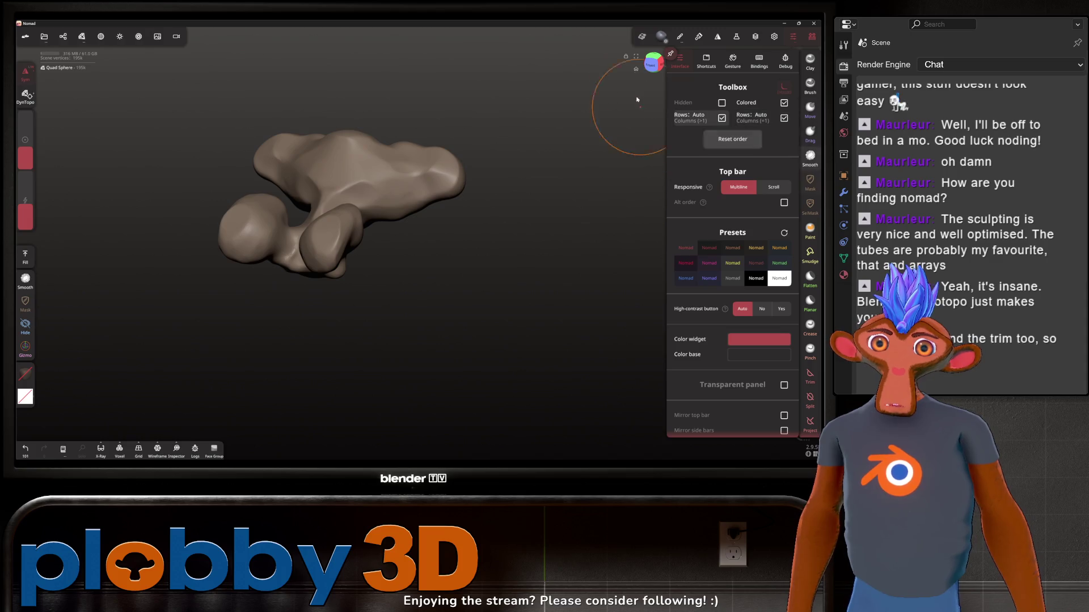
{"action": "left_click", "coordinate": [758, 61]}
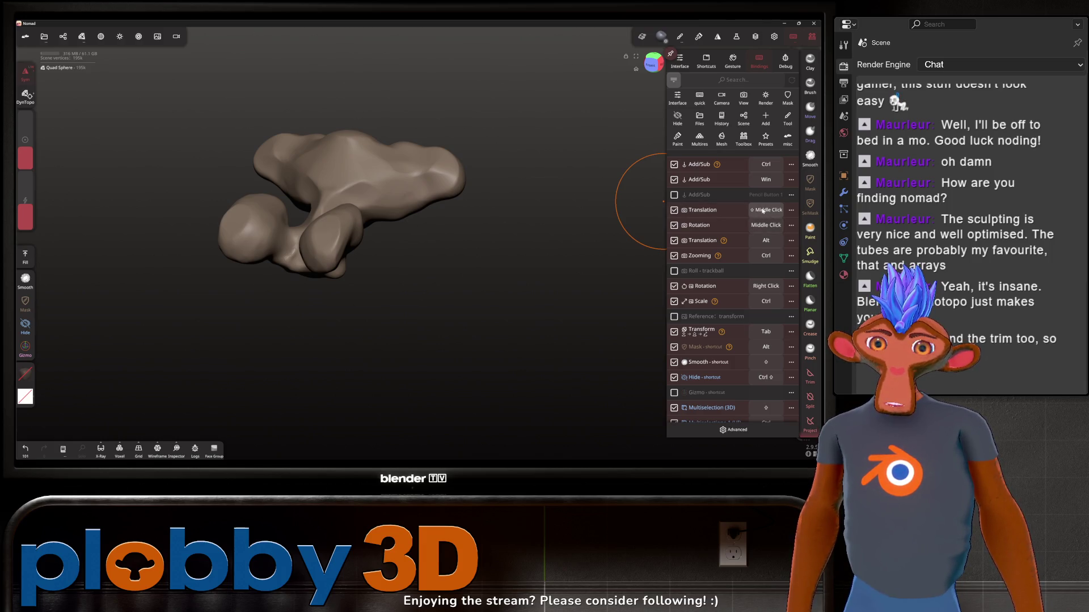
{"action": "left_click", "coordinate": [790, 211]}
{"action": "left_click", "coordinate": [731, 251]}
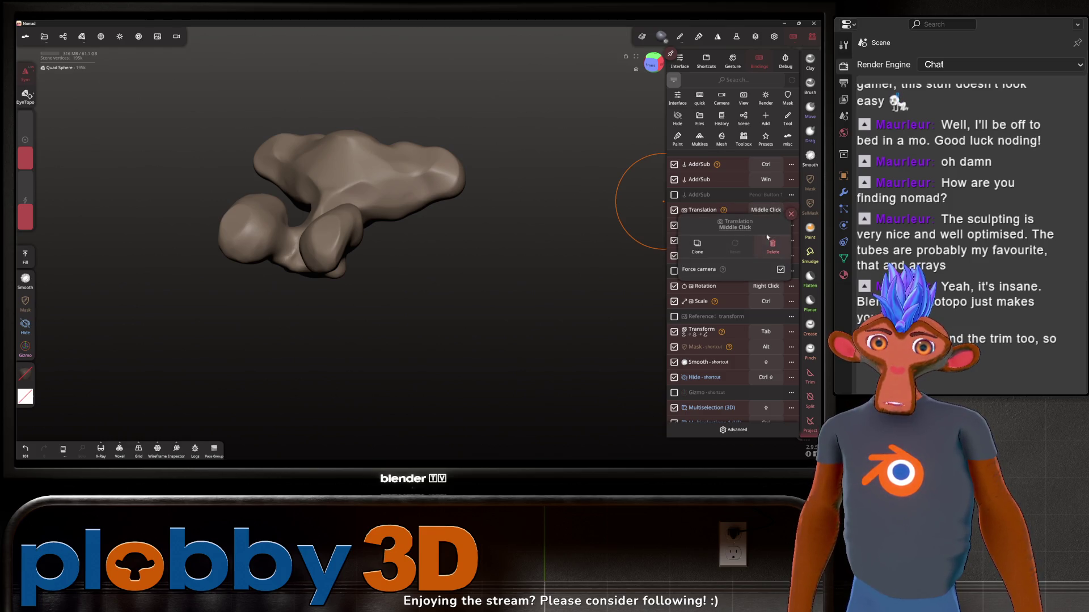
Check the Rotation binding's help from its options menu
{"action": "left_click", "coordinate": [791, 215]}
{"action": "left_click", "coordinate": [791, 225]}
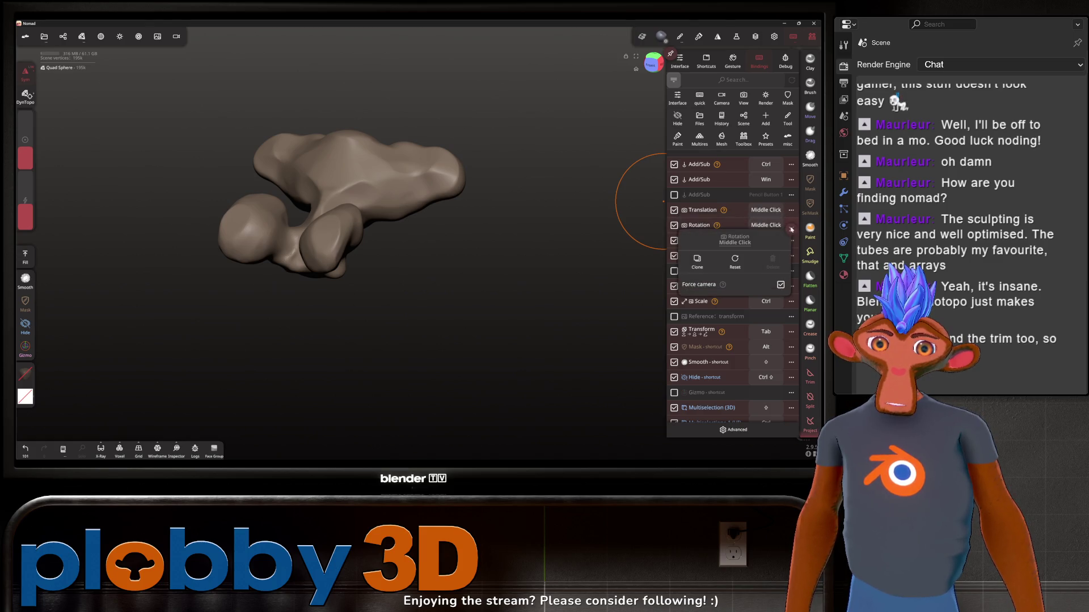
{"action": "left_click", "coordinate": [717, 226]}
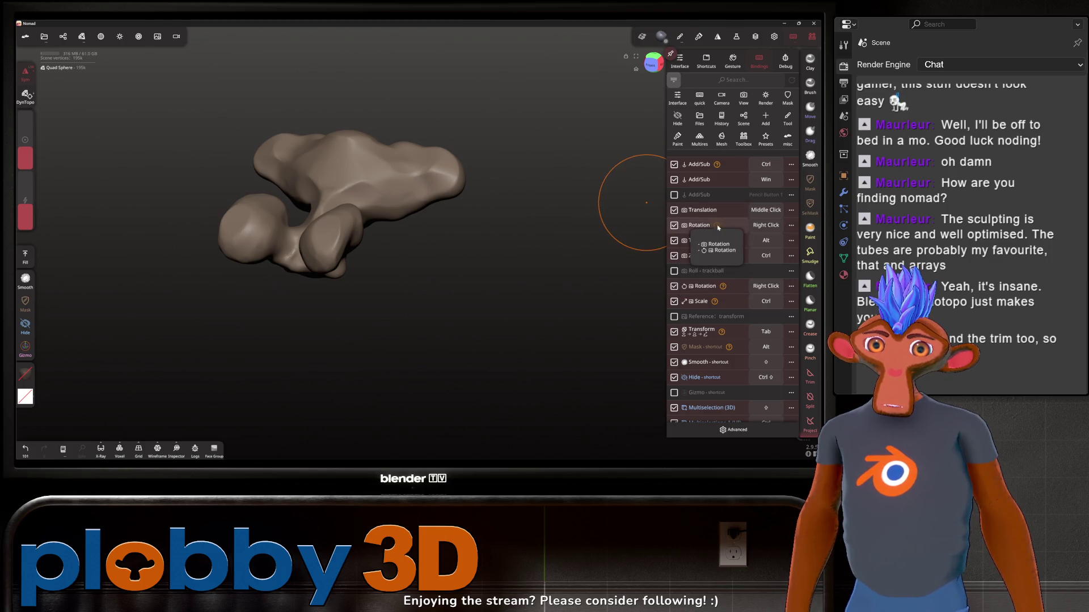
Close the Bindings panel, orbit the rock to a new orientation, and open Display settings
{"action": "left_click", "coordinate": [518, 202]}
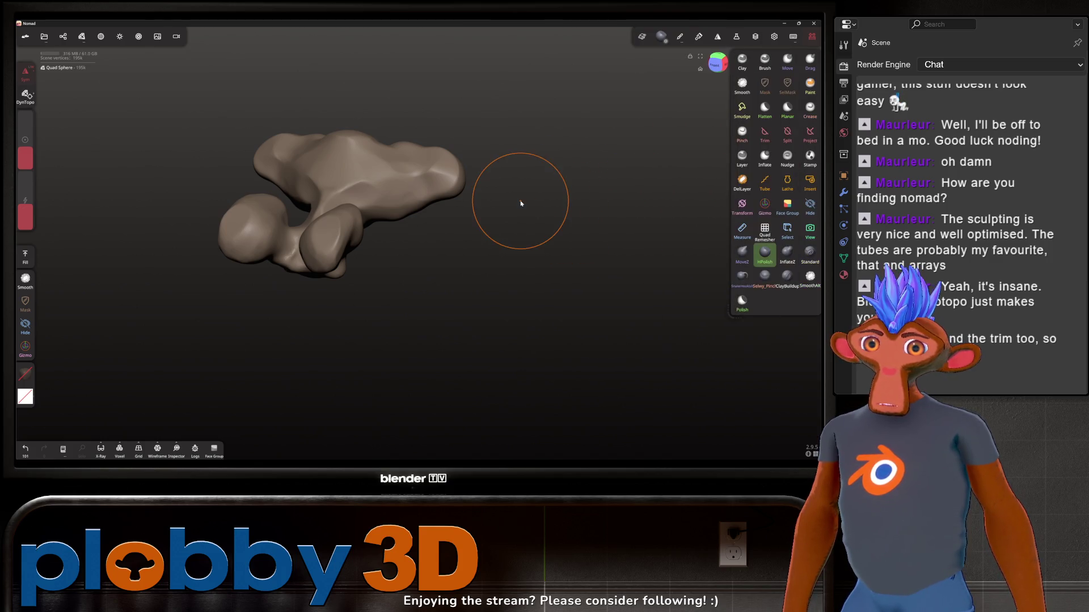
{"action": "mouse_move", "coordinate": [519, 202]}
{"action": "left_mouse_down"}
{"action": "mouse_move", "coordinate": [580, 228]}
{"action": "mouse_move", "coordinate": [517, 170]}
{"action": "mouse_move", "coordinate": [613, 246]}
{"action": "mouse_move", "coordinate": [450, 145]}
{"action": "mouse_move", "coordinate": [469, 148]}
{"action": "mouse_move", "coordinate": [433, 184]}
{"action": "left_mouse_up"}
{"action": "key", "text": "shift"}
{"action": "mouse_move", "coordinate": [570, 325]}
{"action": "left_mouse_down"}
{"action": "mouse_move", "coordinate": [474, 304]}
{"action": "mouse_move", "coordinate": [518, 364]}
{"action": "mouse_move", "coordinate": [493, 297]}
{"action": "mouse_move", "coordinate": [477, 289]}
{"action": "mouse_move", "coordinate": [486, 359]}
{"action": "mouse_move", "coordinate": [403, 118]}
{"action": "mouse_move", "coordinate": [438, 272]}
{"action": "mouse_move", "coordinate": [292, 250]}
{"action": "mouse_move", "coordinate": [360, 279]}
{"action": "mouse_move", "coordinate": [464, 202]}
{"action": "mouse_move", "coordinate": [421, 243]}
{"action": "mouse_move", "coordinate": [518, 180]}
{"action": "mouse_move", "coordinate": [499, 54]}
{"action": "mouse_move", "coordinate": [494, 401]}
{"action": "mouse_move", "coordinate": [126, 306]}
{"action": "mouse_move", "coordinate": [575, 196]}
{"action": "mouse_move", "coordinate": [428, 292]}
{"action": "mouse_move", "coordinate": [151, 282]}
{"action": "mouse_move", "coordinate": [418, 229]}
{"action": "mouse_move", "coordinate": [458, 272]}
{"action": "mouse_move", "coordinate": [510, 272]}
{"action": "mouse_move", "coordinate": [408, 267]}
{"action": "mouse_move", "coordinate": [488, 294]}
{"action": "mouse_move", "coordinate": [391, 238]}
{"action": "mouse_move", "coordinate": [384, 211]}
{"action": "mouse_move", "coordinate": [409, 204]}
{"action": "mouse_move", "coordinate": [333, 211]}
{"action": "mouse_move", "coordinate": [396, 144]}
{"action": "mouse_move", "coordinate": [364, 245]}
{"action": "mouse_move", "coordinate": [281, 104]}
{"action": "mouse_move", "coordinate": [352, 257]}
{"action": "left_mouse_up"}
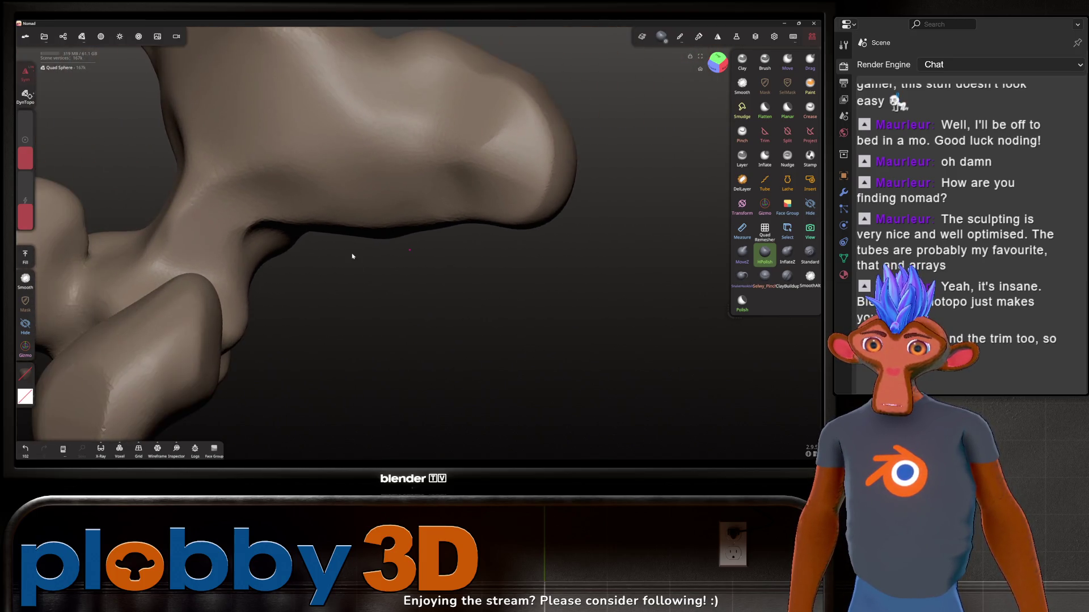
{"action": "mouse_move", "coordinate": [409, 235]}
{"action": "left_mouse_down"}
{"action": "mouse_move", "coordinate": [389, 195]}
{"action": "mouse_move", "coordinate": [418, 236]}
{"action": "left_mouse_up"}
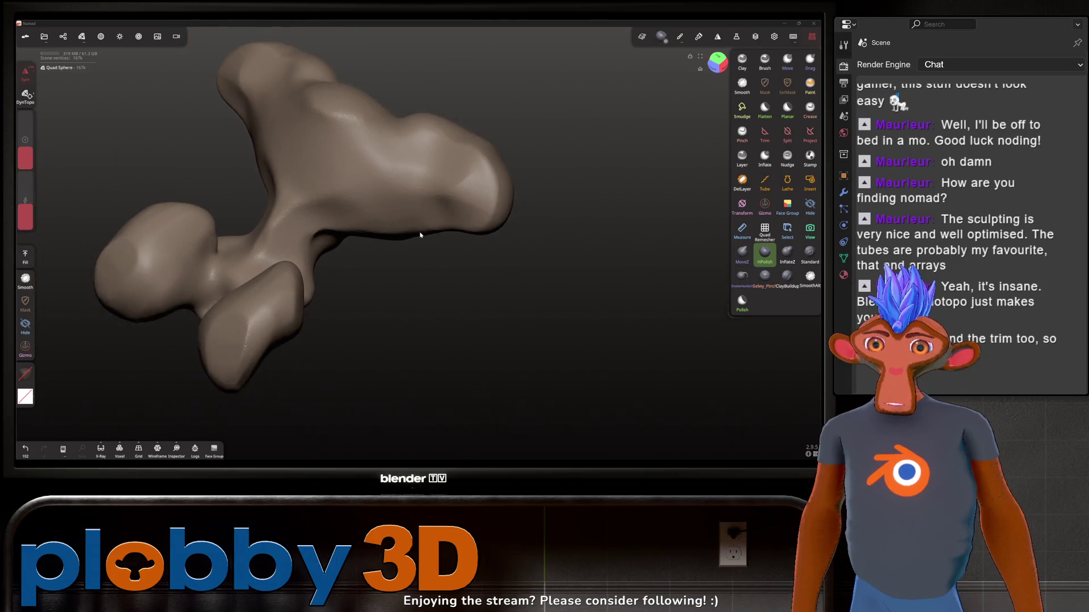
{"action": "left_click", "coordinate": [775, 37]}
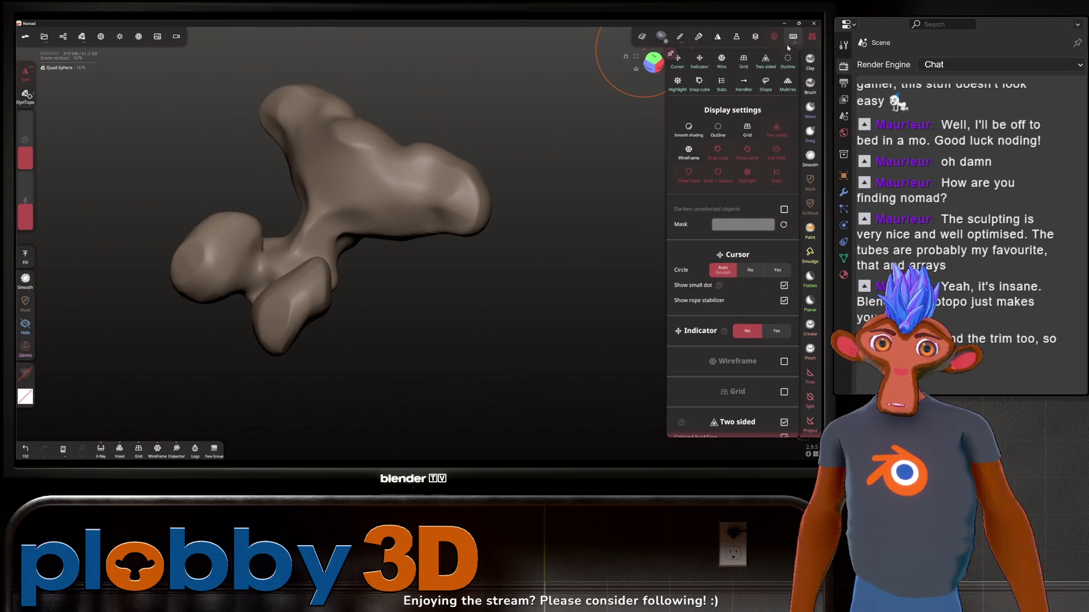
Check the Rotation and Add/Sub binding help, scrolling down to Projection and Pick Material
{"action": "left_click", "coordinate": [792, 37]}
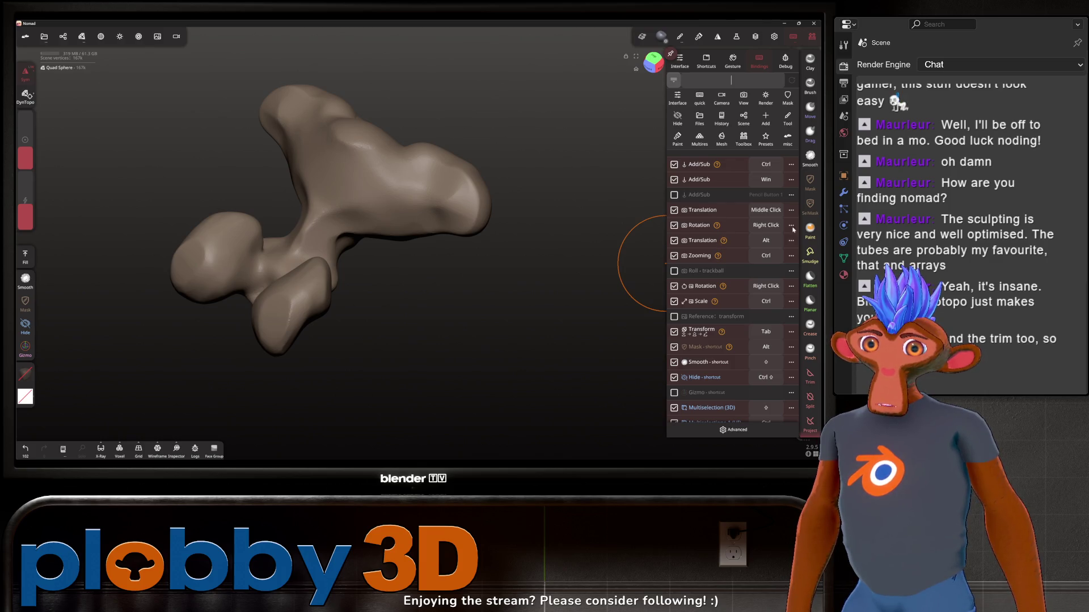
{"action": "left_click", "coordinate": [716, 226]}
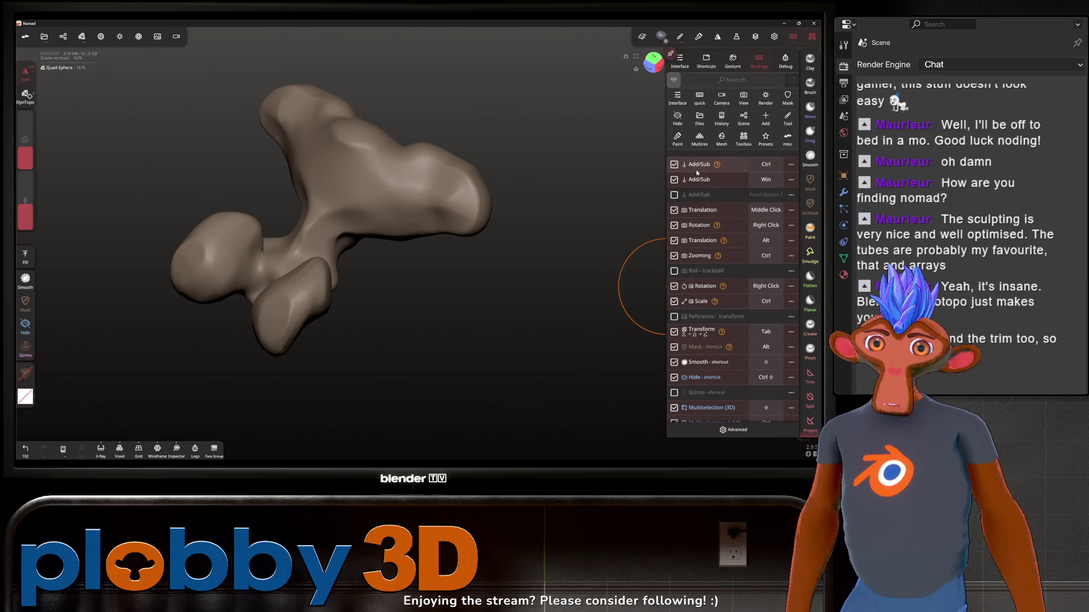
{"action": "mouse_move", "coordinate": [717, 166]}
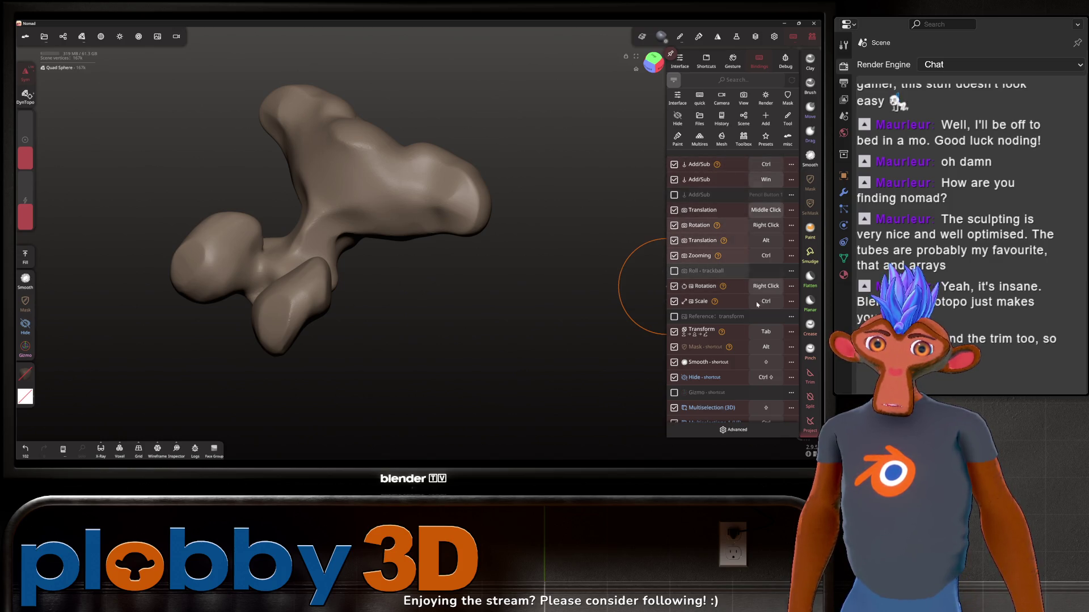
{"action": "scroll", "coordinate": [722, 339], "scroll_direction": "down", "scroll_amount": 2}
{"action": "scroll", "coordinate": [722, 339], "scroll_direction": "down", "scroll_amount": 7}
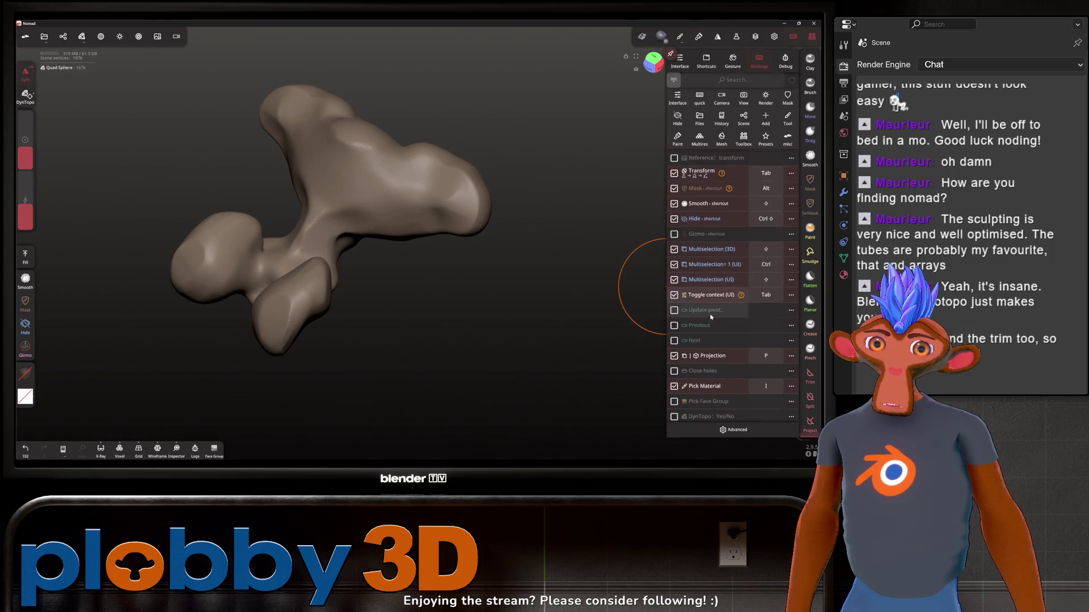
Polish and smooth the tip of the right lobe
{"action": "left_click", "coordinate": [479, 310]}
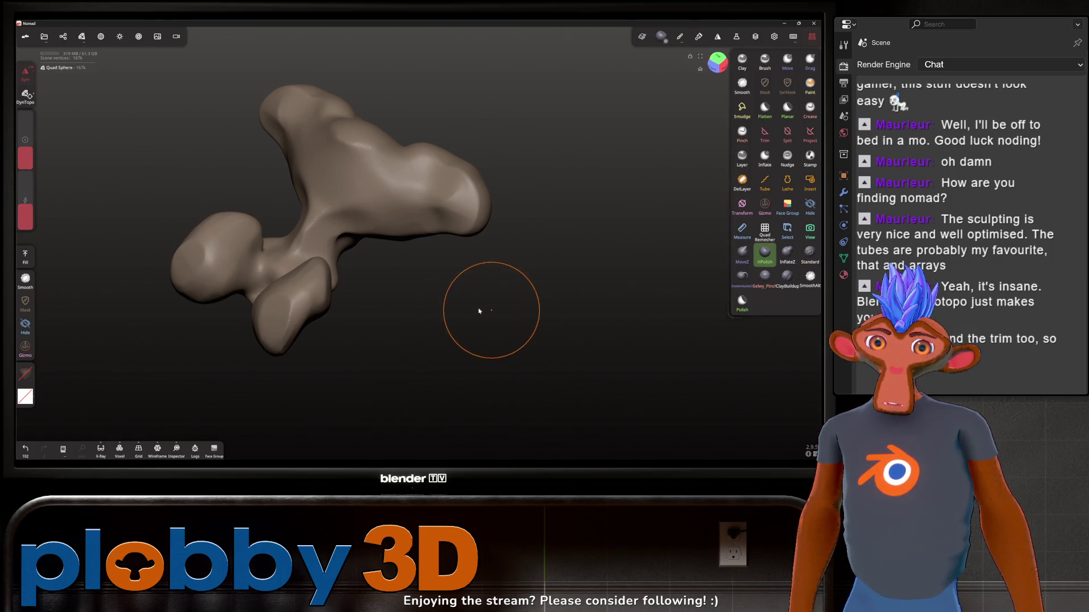
{"action": "left_click_drag", "start_coordinate": [484, 220], "coordinate": [479, 242]}
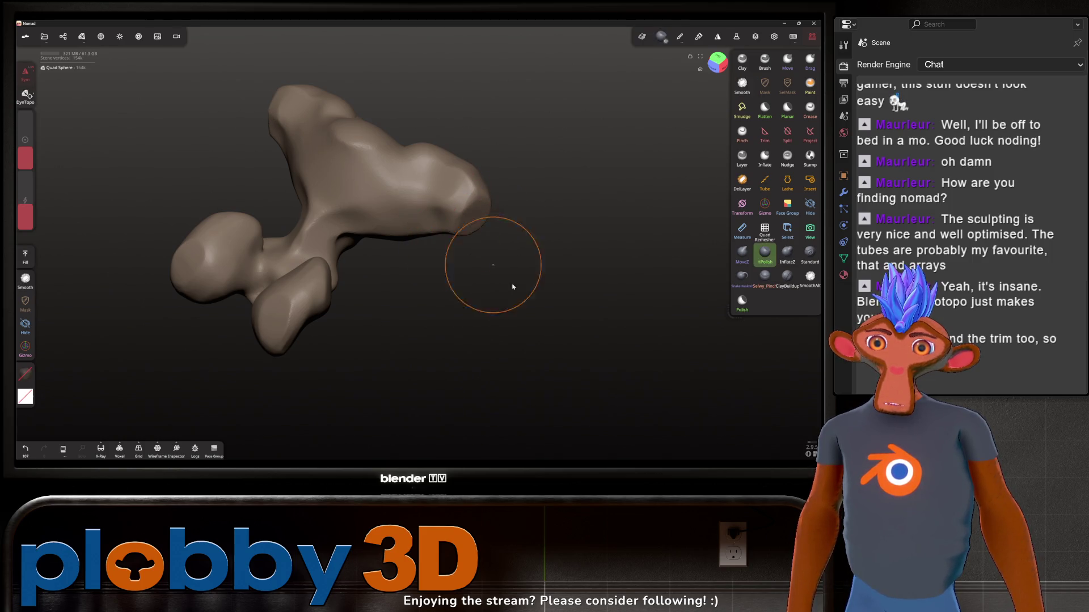
{"action": "mouse_move", "coordinate": [511, 287]}
{"action": "left_mouse_down"}
{"action": "mouse_move", "coordinate": [442, 279]}
{"action": "mouse_move", "coordinate": [418, 232]}
{"action": "left_mouse_up"}
{"action": "key", "text": "shift"}
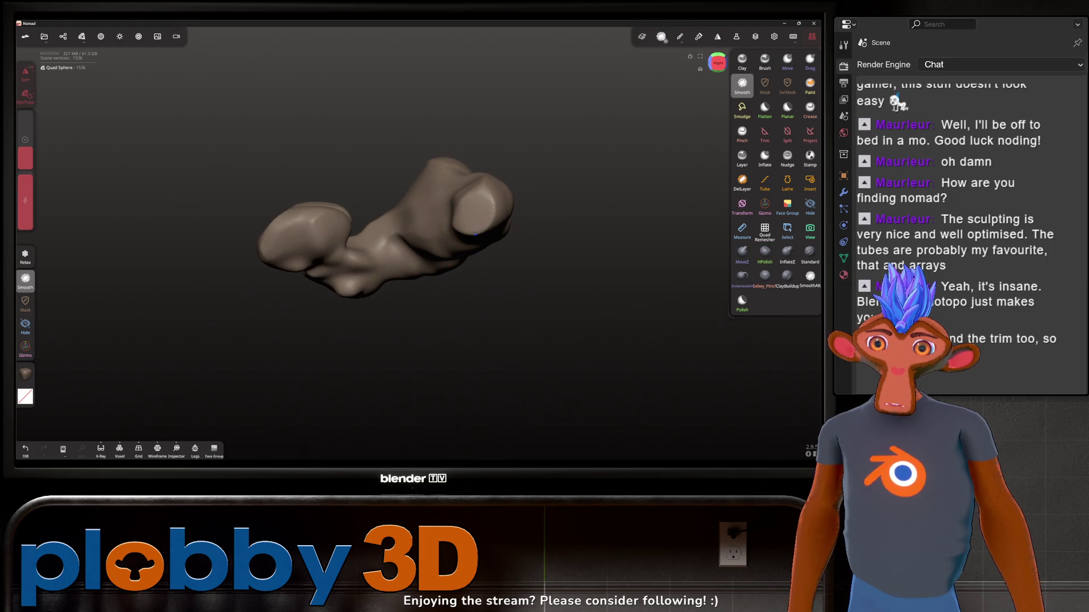
{"action": "left_click_drag", "start_coordinate": [498, 214], "coordinate": [479, 238]}
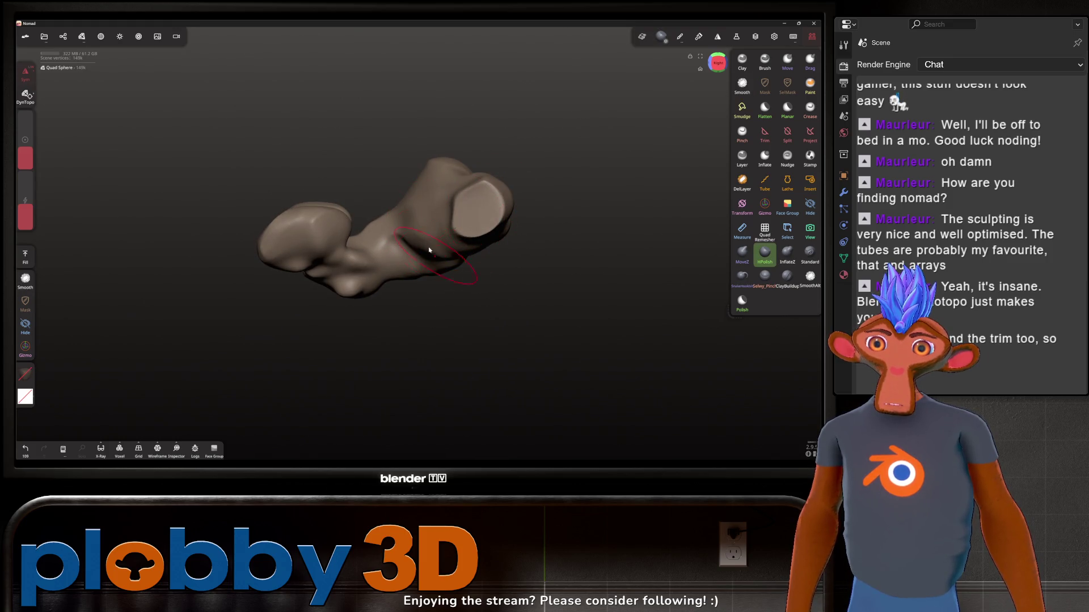
Snap to the Front view and flatten the lower lobes symmetrically
{"action": "left_click", "coordinate": [714, 64]}
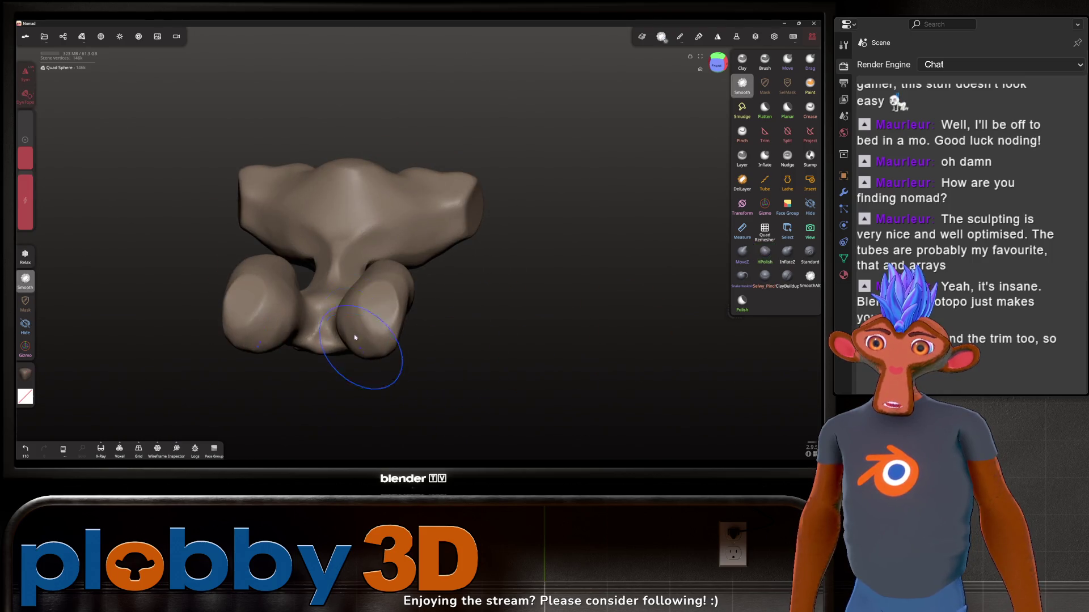
{"action": "left_click_drag", "start_coordinate": [363, 329], "coordinate": [369, 338]}
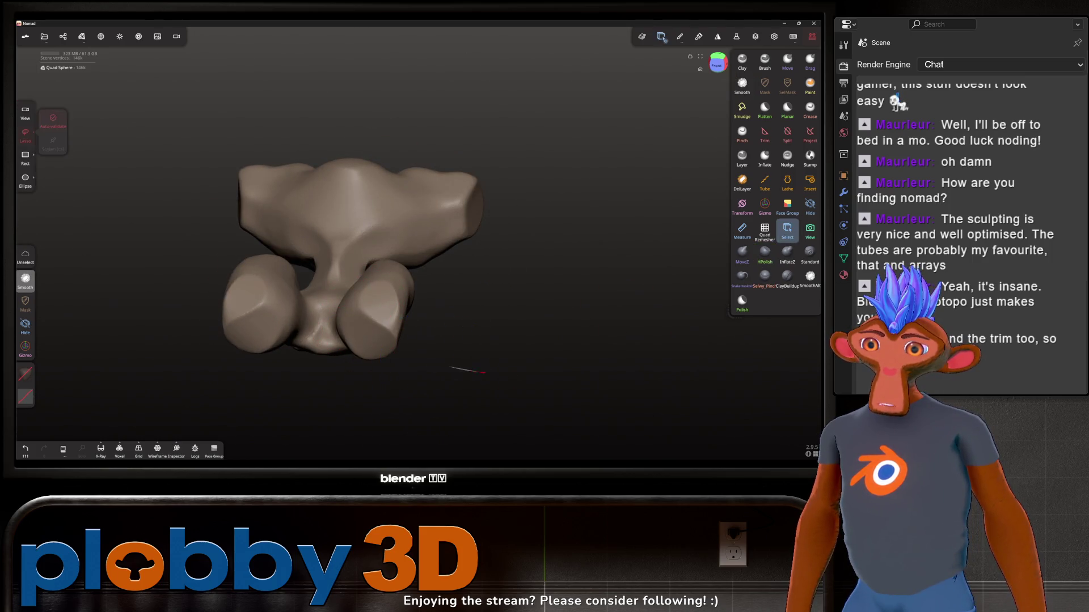
{"action": "mouse_move", "coordinate": [462, 369]}
{"action": "left_mouse_down"}
{"action": "mouse_move", "coordinate": [503, 369]}
{"action": "mouse_move", "coordinate": [511, 321]}
{"action": "mouse_move", "coordinate": [605, 294]}
{"action": "left_mouse_up"}
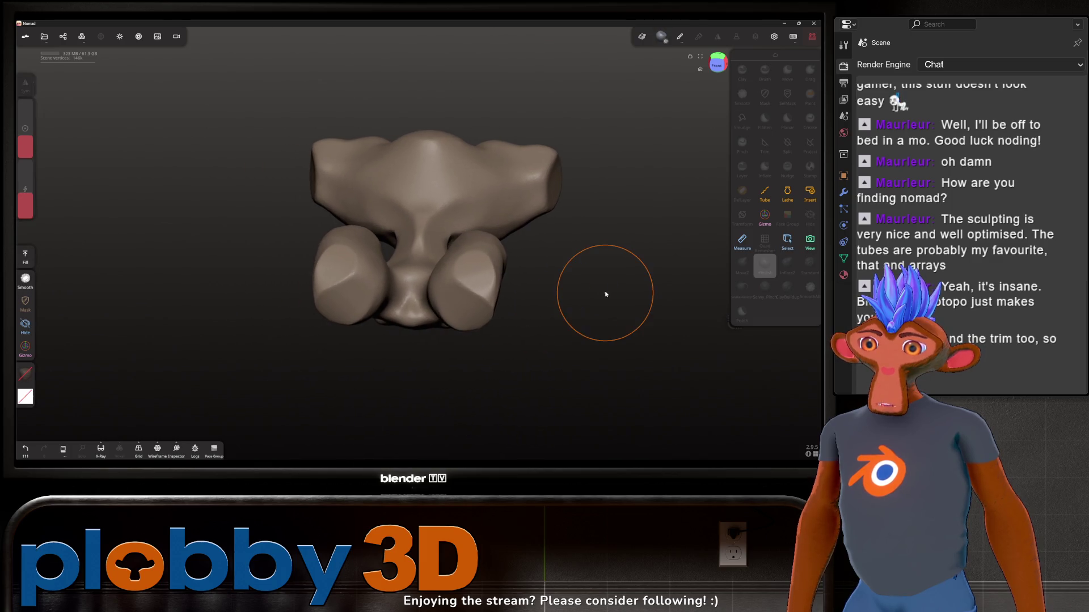
{"action": "scroll", "coordinate": [525, 302], "scroll_direction": "up", "scroll_amount": 2}
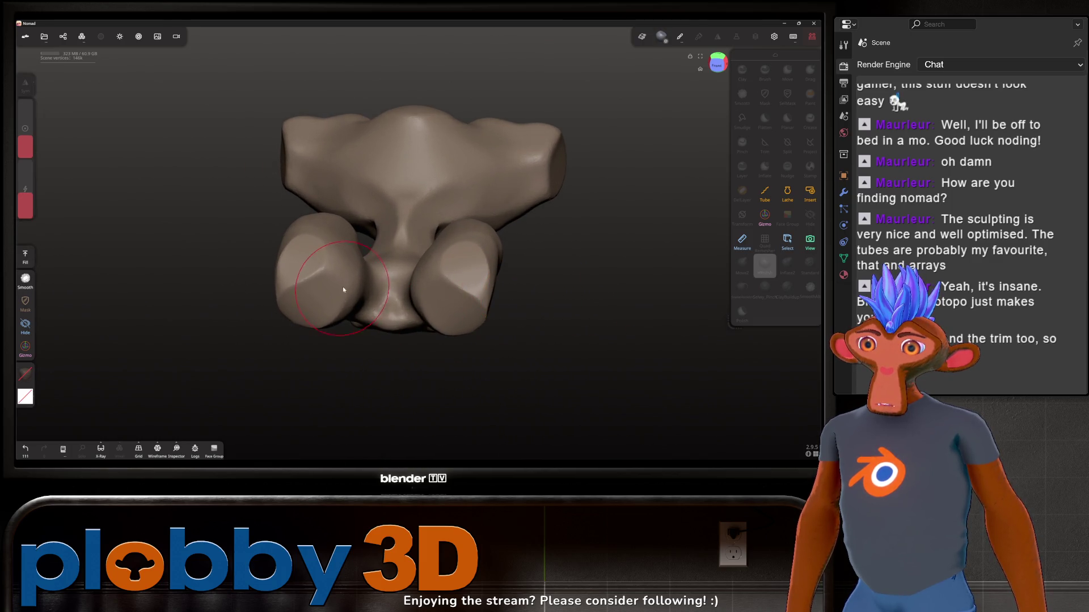
Polish the rock's front and right lobe, then raise the whole-mesh Smooth slider
{"action": "mouse_move", "coordinate": [375, 301]}
{"action": "left_mouse_down"}
{"action": "mouse_move", "coordinate": [393, 310]}
{"action": "mouse_move", "coordinate": [392, 329]}
{"action": "mouse_move", "coordinate": [411, 324]}
{"action": "mouse_move", "coordinate": [392, 306]}
{"action": "mouse_move", "coordinate": [459, 309]}
{"action": "mouse_move", "coordinate": [470, 284]}
{"action": "left_mouse_up"}
{"action": "left_click_drag", "start_coordinate": [431, 238], "coordinate": [387, 200]}
{"action": "mouse_move", "coordinate": [528, 375]}
{"action": "left_mouse_down"}
{"action": "mouse_move", "coordinate": [491, 348]}
{"action": "mouse_move", "coordinate": [408, 326]}
{"action": "left_mouse_up"}
{"action": "mouse_move", "coordinate": [537, 182]}
{"action": "left_mouse_down"}
{"action": "mouse_move", "coordinate": [565, 173]}
{"action": "mouse_move", "coordinate": [519, 197]}
{"action": "left_mouse_up"}
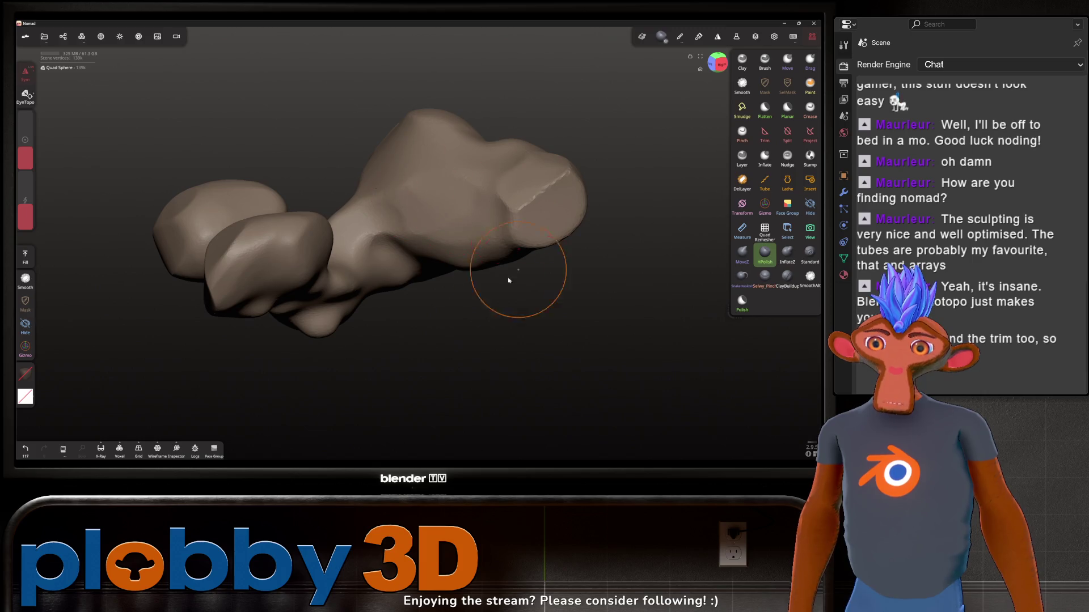
{"action": "mouse_move", "coordinate": [509, 280]}
{"action": "left_mouse_down"}
{"action": "mouse_move", "coordinate": [554, 360]}
{"action": "mouse_move", "coordinate": [569, 293]}
{"action": "left_mouse_up"}
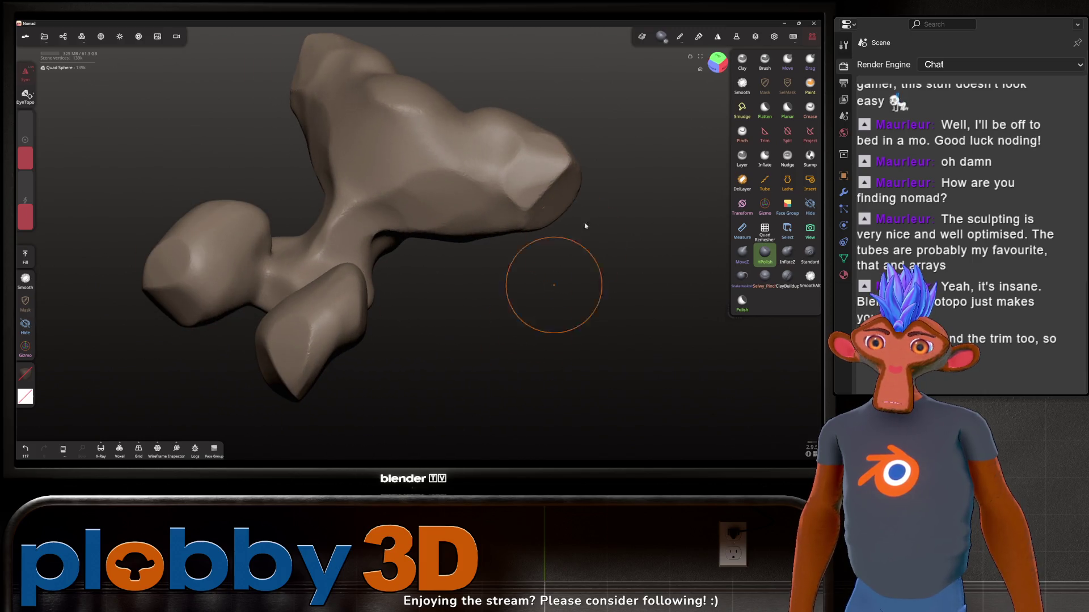
{"action": "left_click", "coordinate": [736, 39]}
{"action": "left_click_drag", "start_coordinate": [728, 163], "coordinate": [743, 158]}
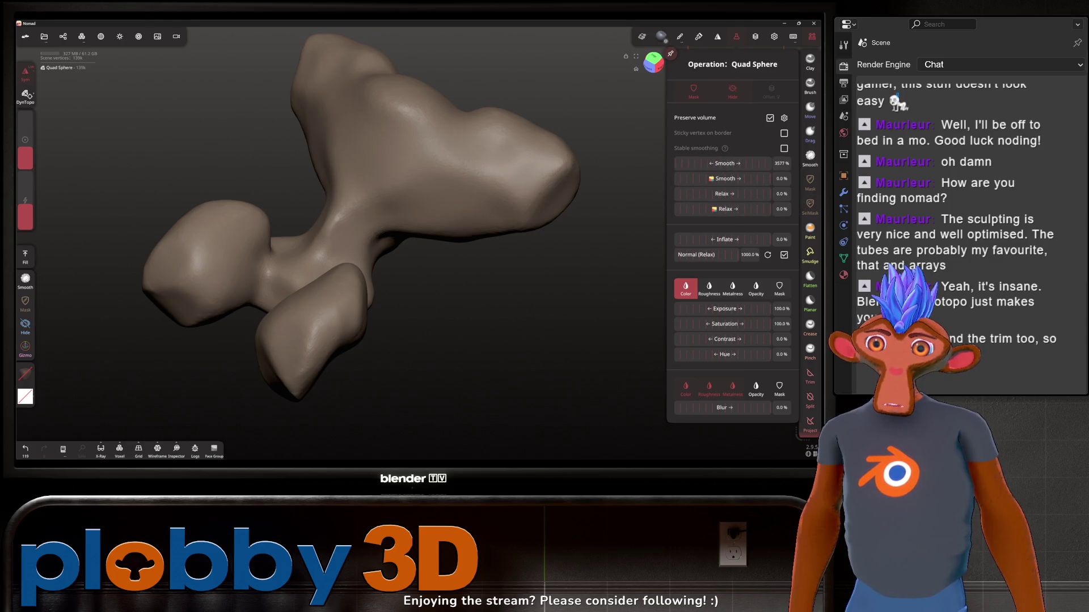
Switch to the HPolish brush and flatten the right lobe's surface
{"action": "left_click", "coordinate": [445, 351]}
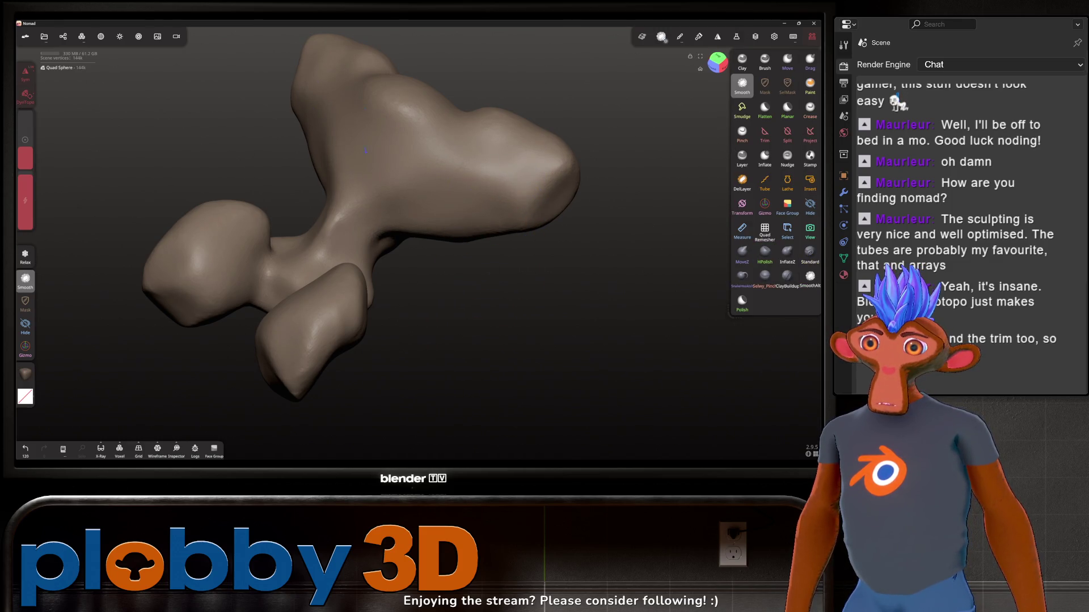
{"action": "key", "text": "h"}
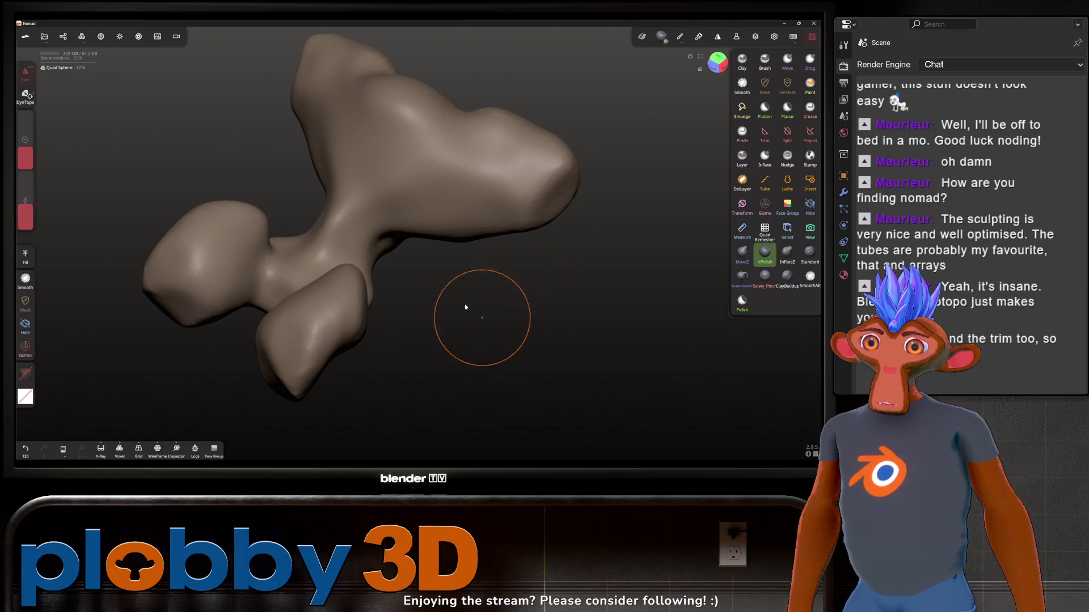
{"action": "left_click_drag", "start_coordinate": [466, 306], "coordinate": [340, 294]}
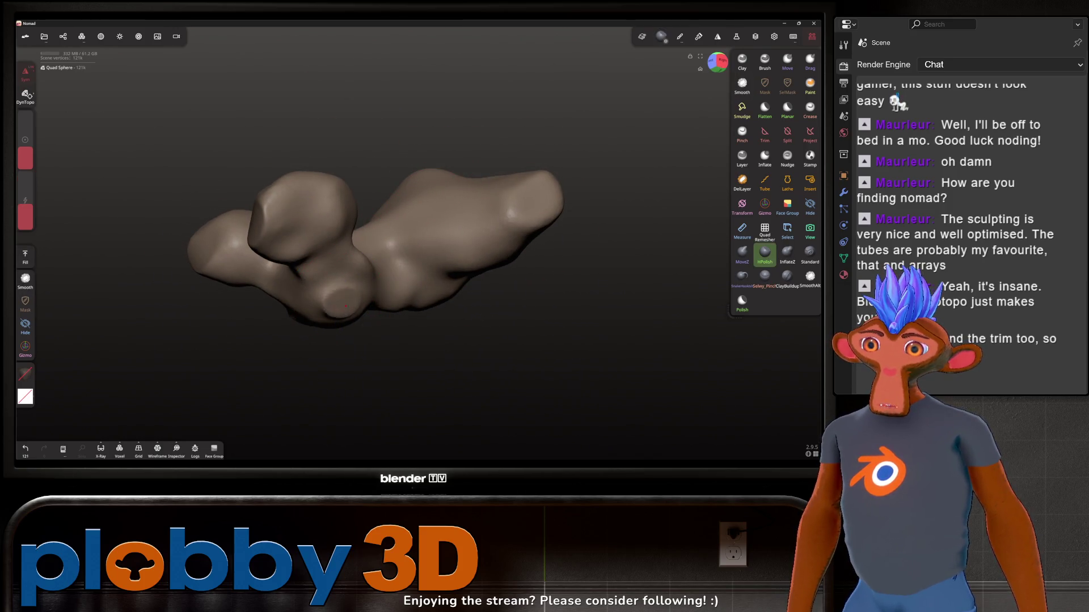
{"action": "mouse_move", "coordinate": [340, 316]}
{"action": "left_mouse_down"}
{"action": "mouse_move", "coordinate": [347, 322]}
{"action": "mouse_move", "coordinate": [346, 308]}
{"action": "left_mouse_up"}
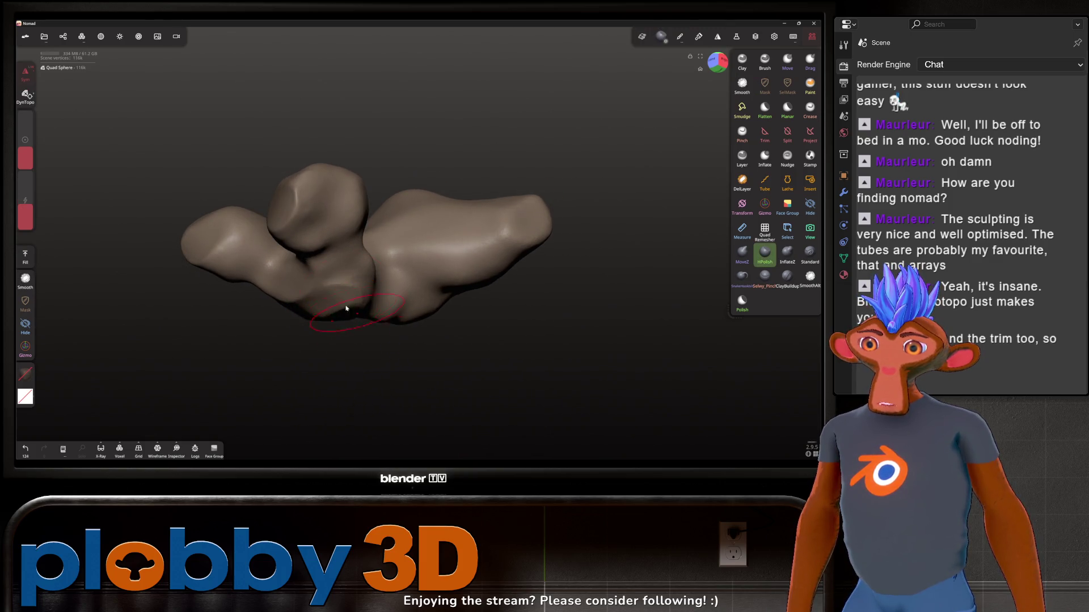
{"action": "mouse_move", "coordinate": [422, 160]}
{"action": "left_mouse_down"}
{"action": "mouse_move", "coordinate": [474, 170]}
{"action": "mouse_move", "coordinate": [462, 250]}
{"action": "mouse_move", "coordinate": [631, 194]}
{"action": "left_mouse_up"}
{"action": "left_click_drag", "start_coordinate": [470, 256], "coordinate": [431, 249]}
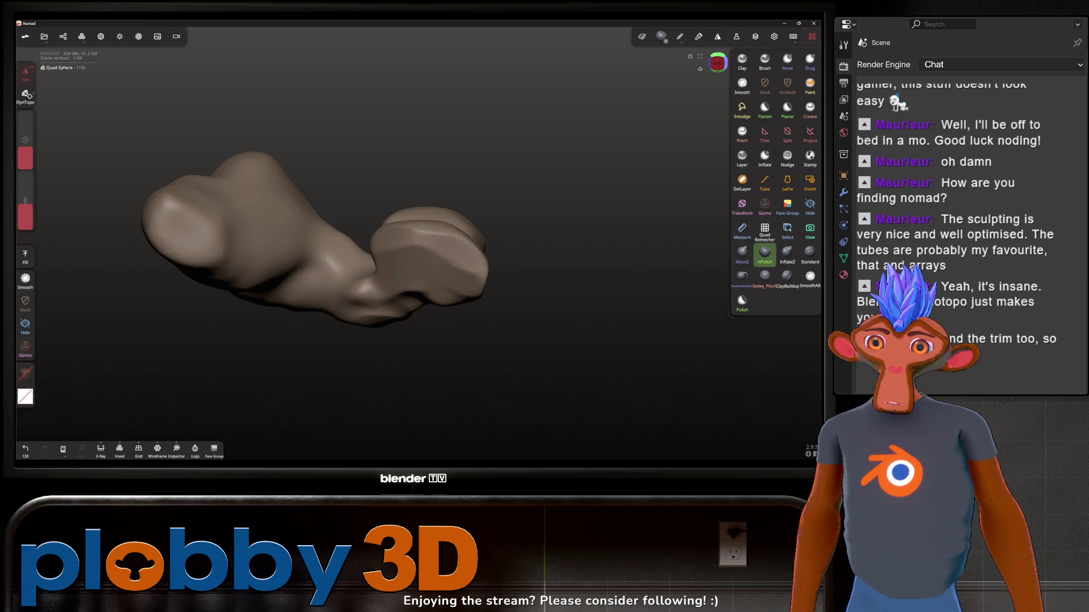
Smooth out the rock's middle and the tip of the thumb-shaped lobe
{"action": "mouse_move", "coordinate": [385, 276]}
{"action": "left_mouse_down"}
{"action": "mouse_move", "coordinate": [341, 267]}
{"action": "mouse_move", "coordinate": [306, 283]}
{"action": "left_mouse_up"}
{"action": "left_click_drag", "start_coordinate": [397, 312], "coordinate": [386, 301]}
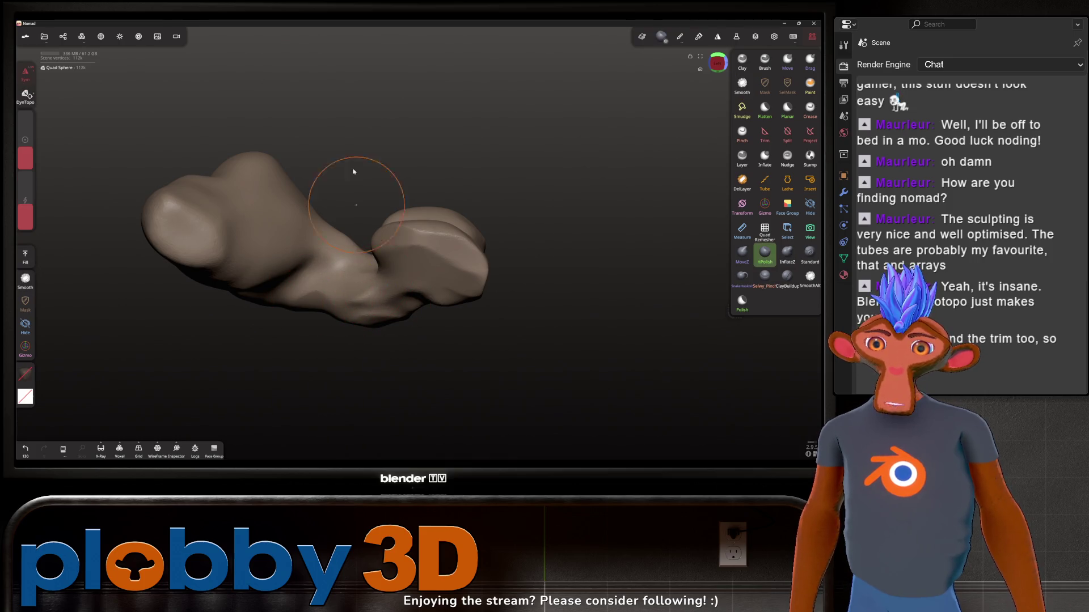
{"action": "left_click_drag", "start_coordinate": [353, 171], "coordinate": [329, 254]}
{"action": "mouse_move", "coordinate": [220, 267]}
{"action": "left_mouse_down"}
{"action": "mouse_move", "coordinate": [197, 243]}
{"action": "mouse_move", "coordinate": [243, 250]}
{"action": "mouse_move", "coordinate": [219, 231]}
{"action": "mouse_move", "coordinate": [216, 240]}
{"action": "left_mouse_up"}
Plane the front lobe into a flat, chiselled facet with a polish stroke
{"action": "key", "text": "shift"}
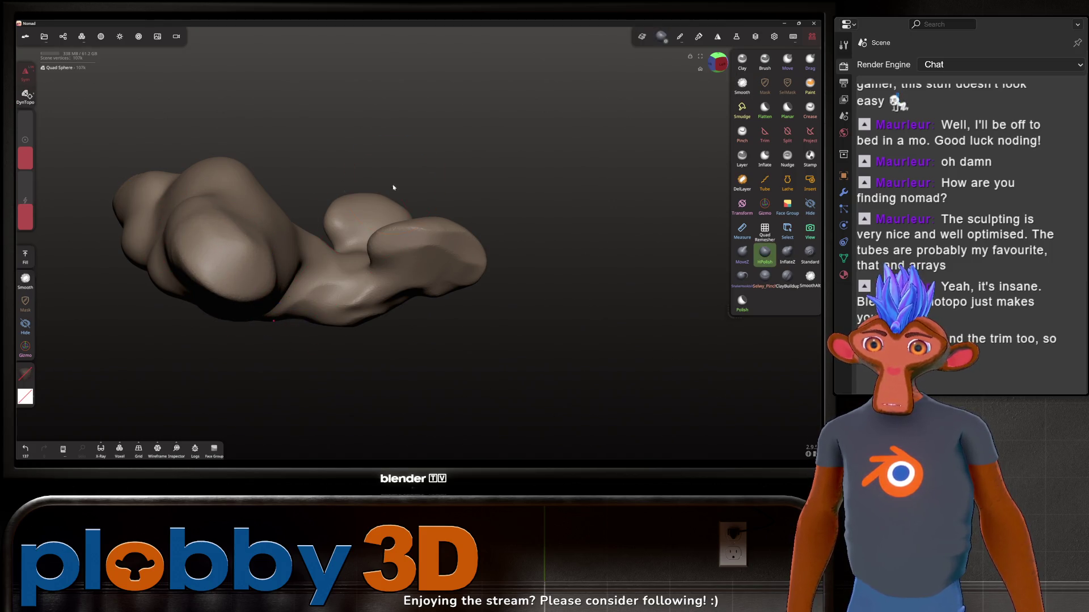
{"action": "mouse_move", "coordinate": [389, 189]}
{"action": "left_mouse_down"}
{"action": "mouse_move", "coordinate": [193, 246]}
{"action": "mouse_move", "coordinate": [317, 187]}
{"action": "left_mouse_up"}
{"action": "mouse_move", "coordinate": [400, 170]}
{"action": "left_mouse_down"}
{"action": "mouse_move", "coordinate": [488, 156]}
{"action": "mouse_move", "coordinate": [279, 171]}
{"action": "left_mouse_up"}
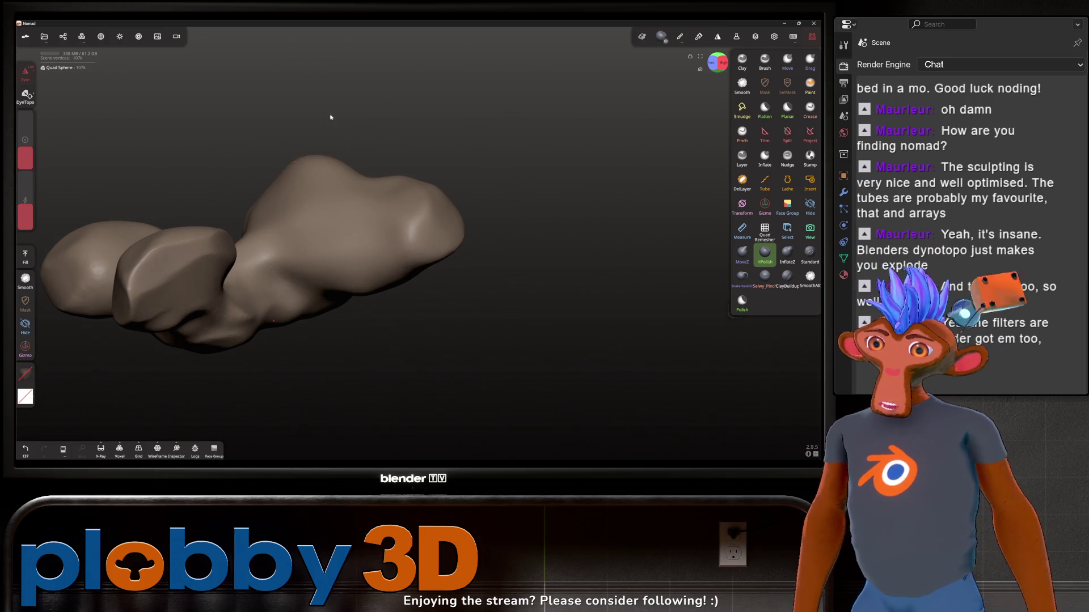
{"action": "mouse_move", "coordinate": [331, 117]}
{"action": "left_mouse_down"}
{"action": "mouse_move", "coordinate": [299, 134]}
{"action": "mouse_move", "coordinate": [399, 139]}
{"action": "left_mouse_up"}
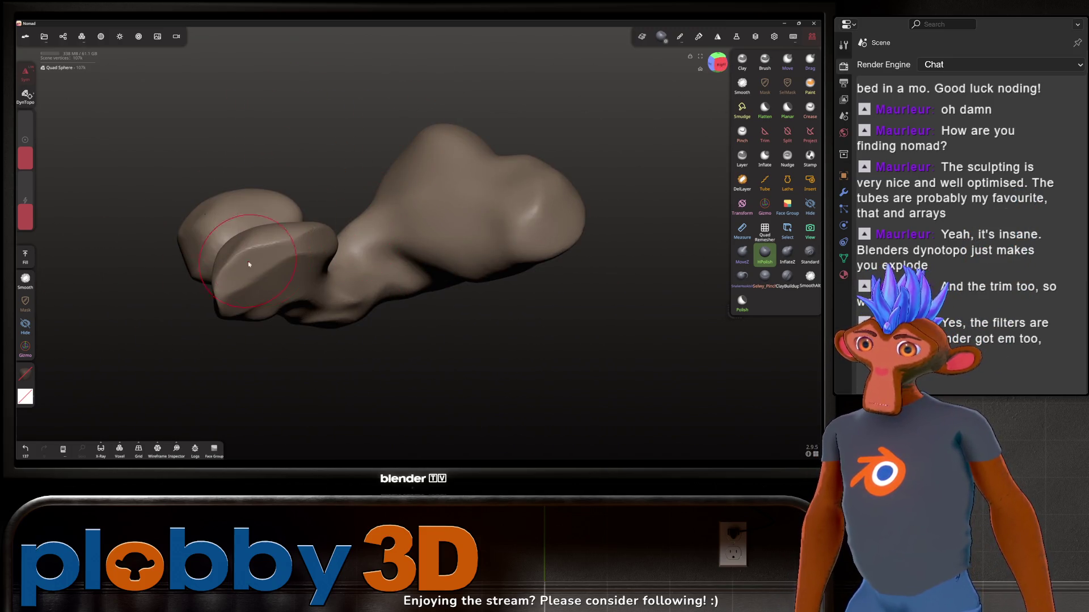
{"action": "mouse_move", "coordinate": [249, 264]}
{"action": "left_mouse_down"}
{"action": "mouse_move", "coordinate": [301, 227]}
{"action": "mouse_move", "coordinate": [281, 230]}
{"action": "left_mouse_up"}
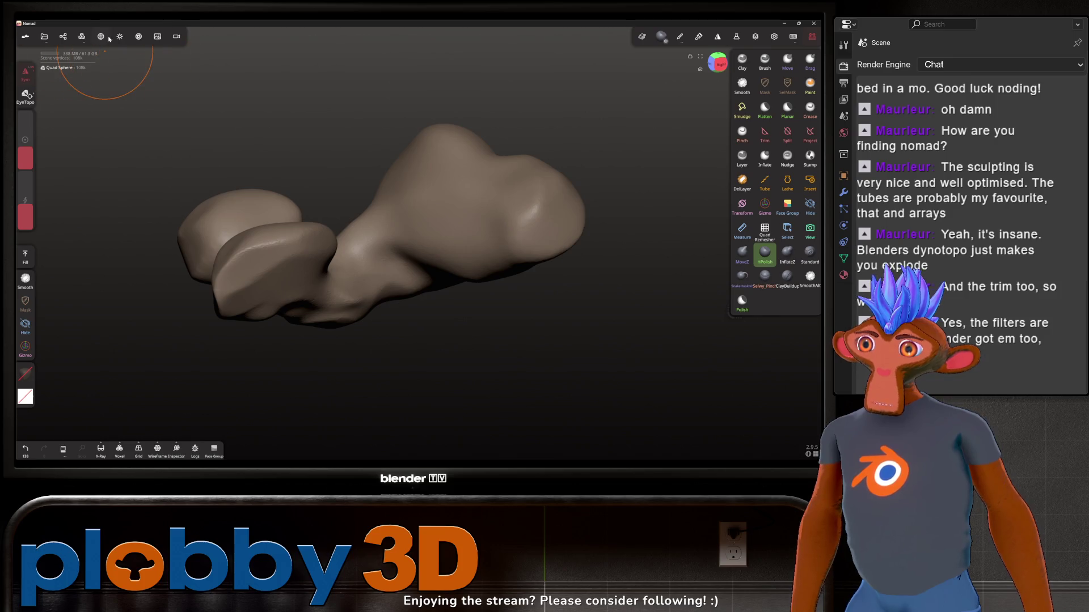
Voxel-remesh the rock at resolution 519.1 from the Topology settings
{"action": "left_click", "coordinate": [81, 37]}
{"action": "left_click", "coordinate": [104, 60]}
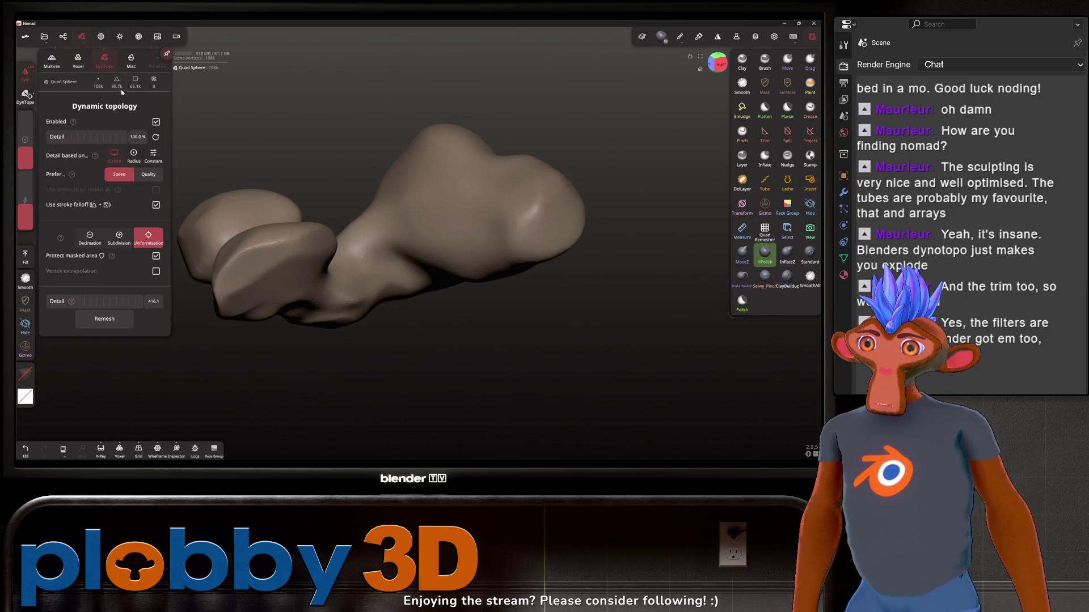
{"action": "left_click", "coordinate": [156, 122]}
{"action": "left_click", "coordinate": [78, 59]}
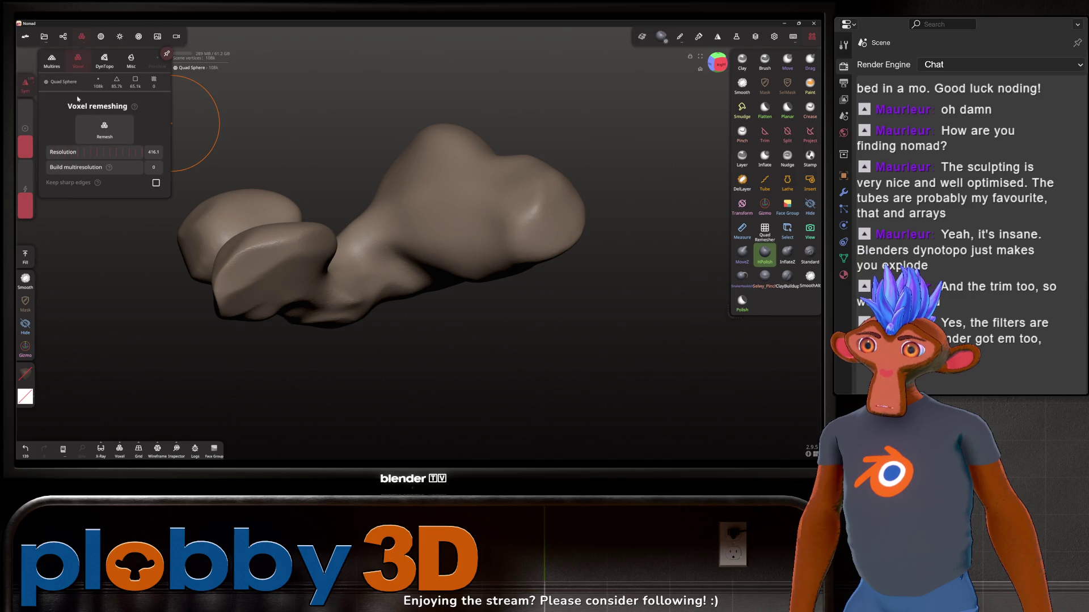
{"action": "left_click_drag", "start_coordinate": [76, 156], "coordinate": [99, 152]}
{"action": "left_click", "coordinate": [105, 137]}
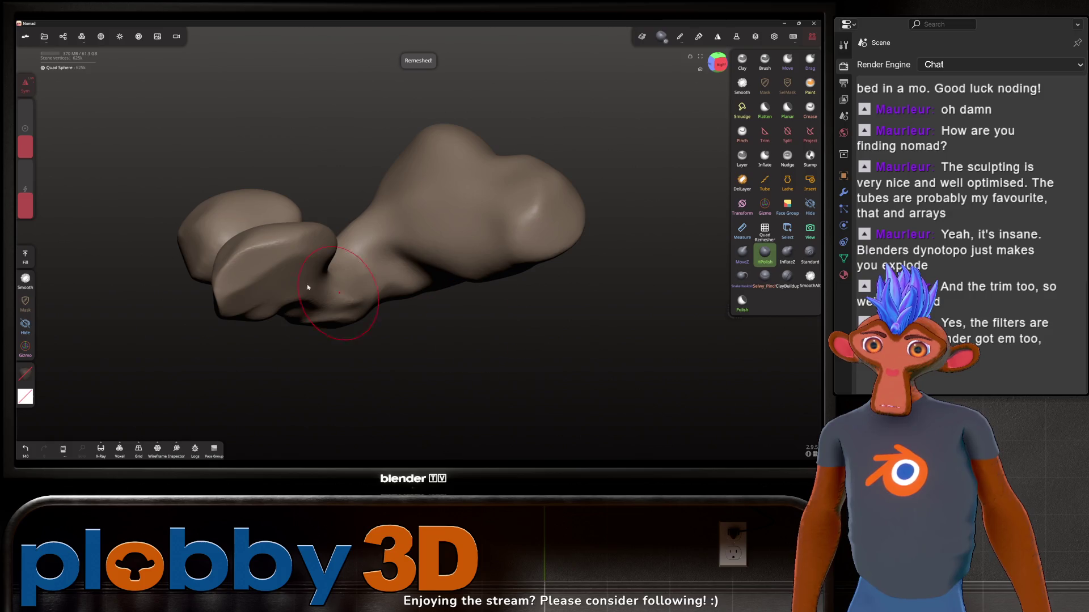
Smooth a patch of the remeshed surface, then return to the HPolish brush
{"action": "key", "text": "shift"}
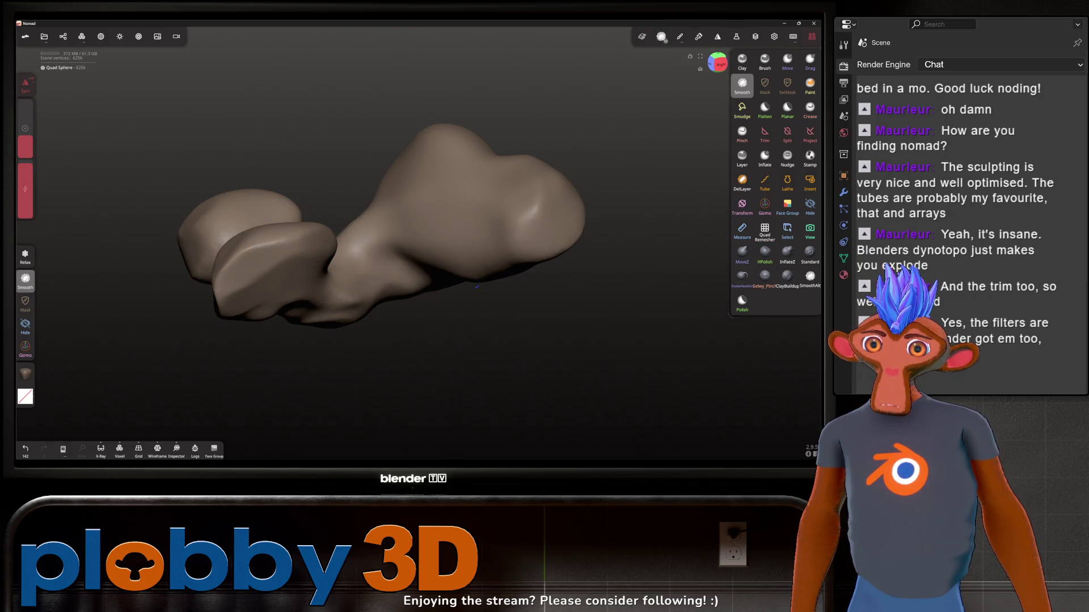
{"action": "mouse_move", "coordinate": [476, 287]}
{"action": "left_mouse_down"}
{"action": "mouse_move", "coordinate": [510, 199]}
{"action": "mouse_move", "coordinate": [482, 233]}
{"action": "left_mouse_up"}
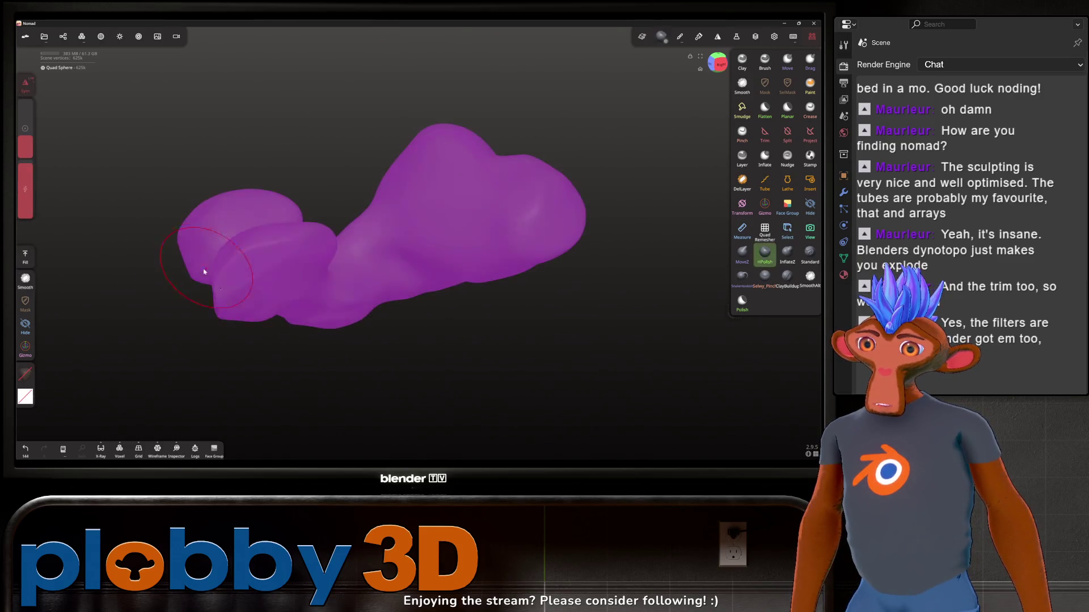
{"action": "left_click", "coordinate": [764, 251]}
{"action": "mouse_move", "coordinate": [624, 255]}
{"action": "left_mouse_down"}
{"action": "mouse_move", "coordinate": [406, 133]}
{"action": "mouse_move", "coordinate": [444, 175]}
{"action": "left_mouse_up"}
{"action": "key", "text": "shift"}
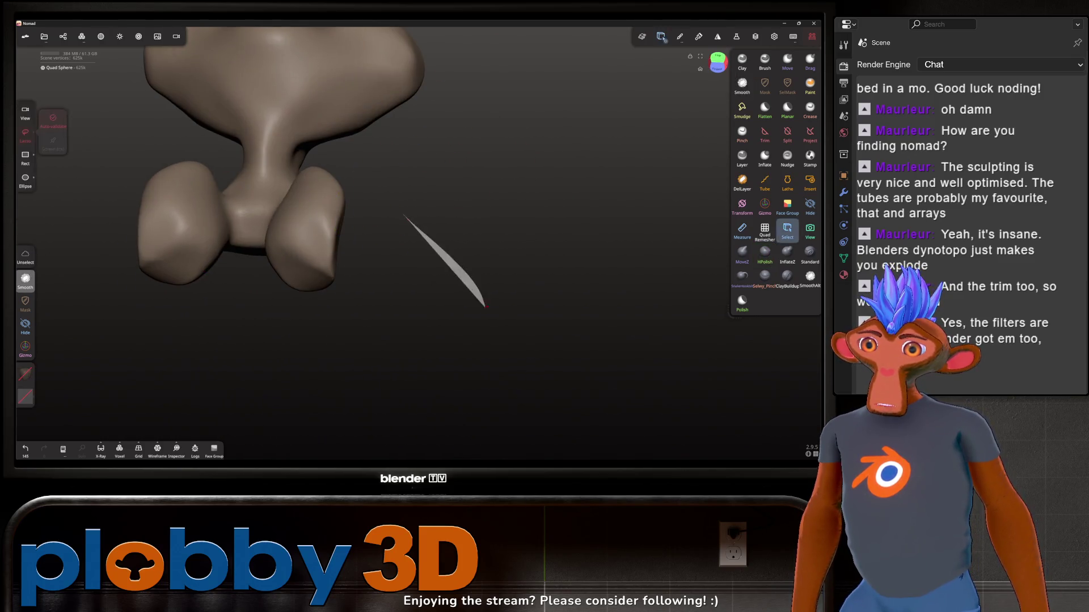
Try an HPolish stroke across the middle lobe, then undo it
{"action": "mouse_move", "coordinate": [533, 345]}
{"action": "left_mouse_down"}
{"action": "mouse_move", "coordinate": [428, 244]}
{"action": "mouse_move", "coordinate": [426, 194]}
{"action": "mouse_move", "coordinate": [409, 206]}
{"action": "mouse_move", "coordinate": [440, 231]}
{"action": "mouse_move", "coordinate": [391, 153]}
{"action": "left_mouse_up"}
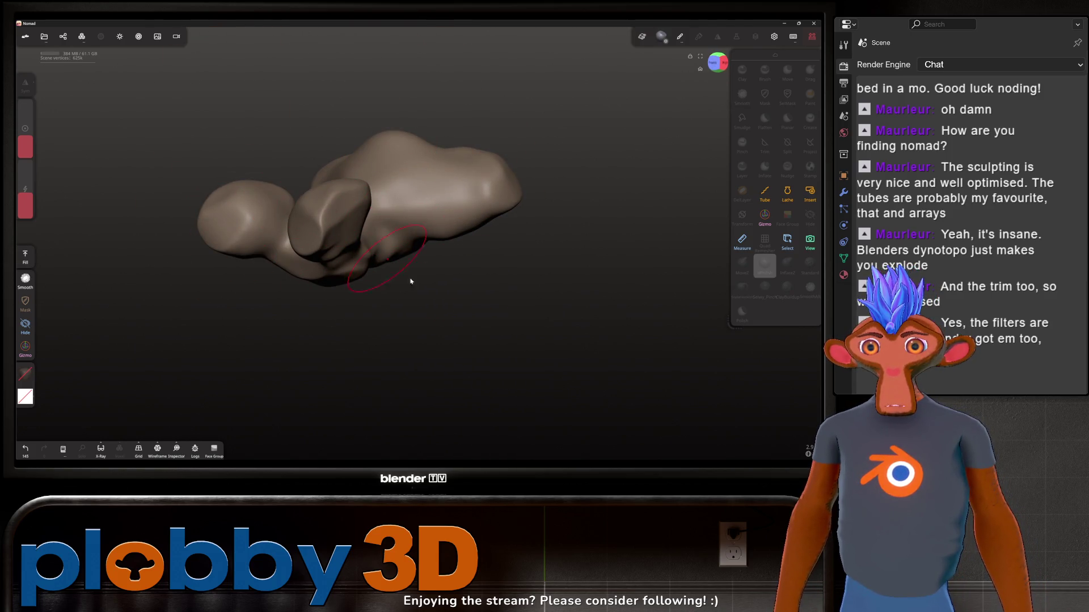
{"action": "left_click_drag", "start_coordinate": [275, 238], "coordinate": [313, 224]}
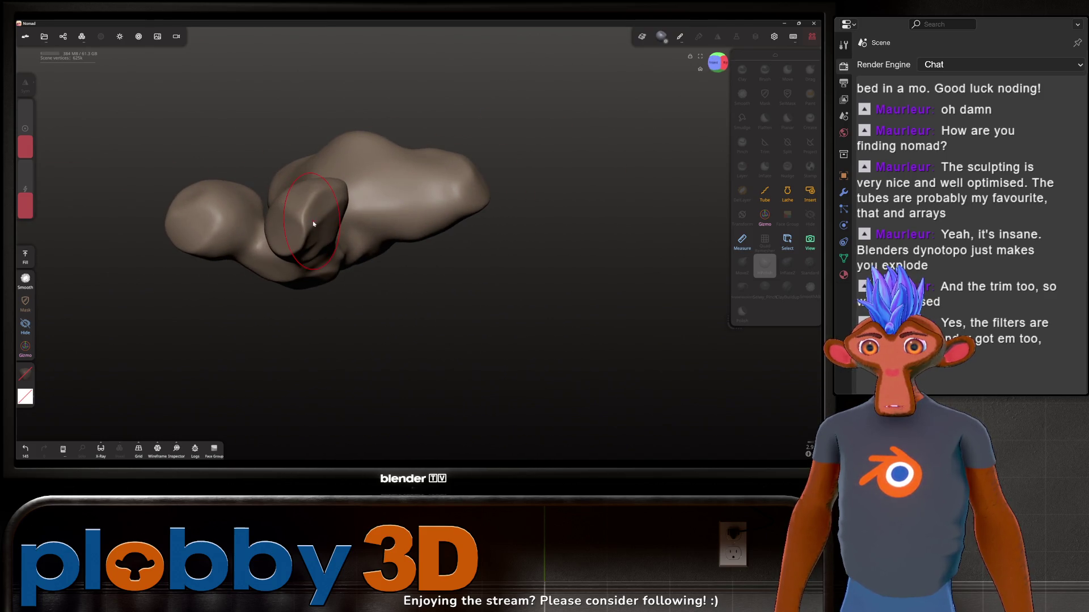
{"action": "left_click", "coordinate": [317, 222]}
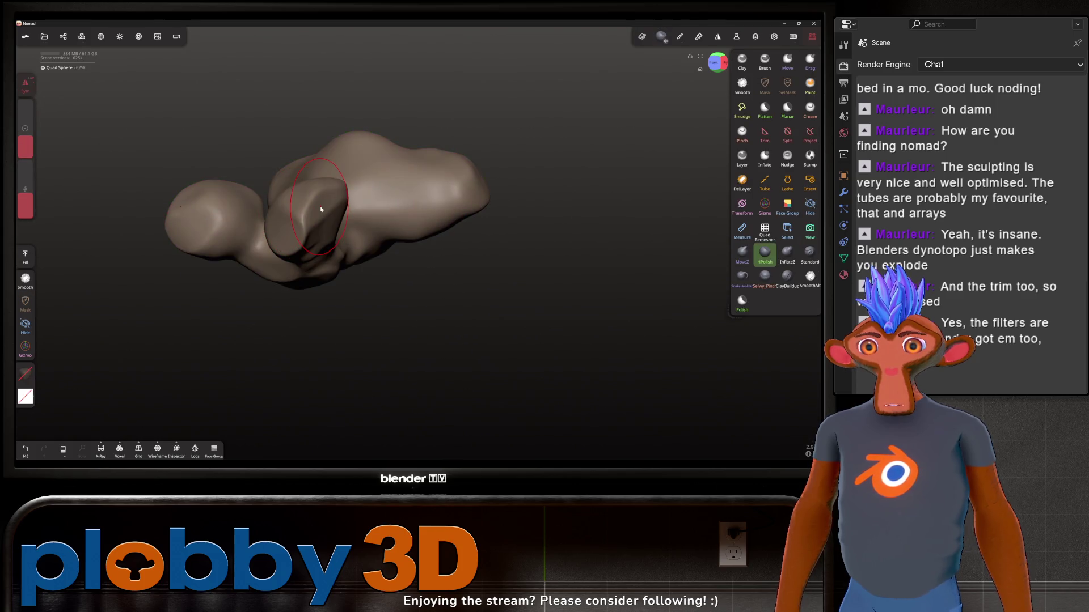
{"action": "mouse_move", "coordinate": [315, 207]}
{"action": "left_mouse_down"}
{"action": "mouse_move", "coordinate": [306, 224]}
{"action": "mouse_move", "coordinate": [271, 225]}
{"action": "mouse_move", "coordinate": [316, 182]}
{"action": "mouse_move", "coordinate": [304, 220]}
{"action": "mouse_move", "coordinate": [224, 211]}
{"action": "mouse_move", "coordinate": [261, 205]}
{"action": "left_mouse_up"}
{"action": "key", "text": "ctrl+z"}
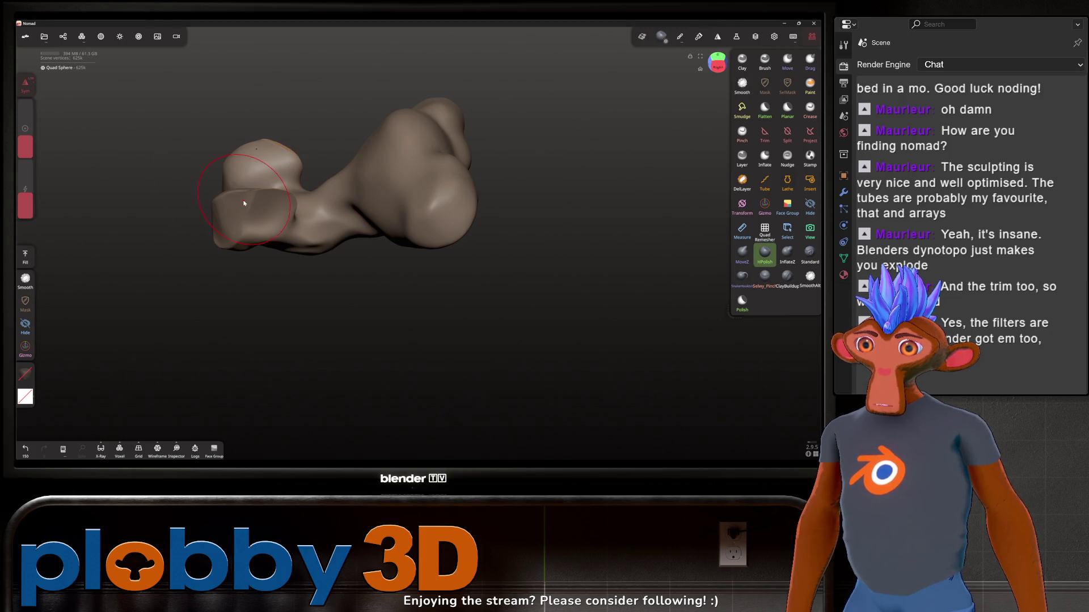
Bring up the Quad Remesher options with a 10000-quad target
{"action": "key", "text": "shift"}
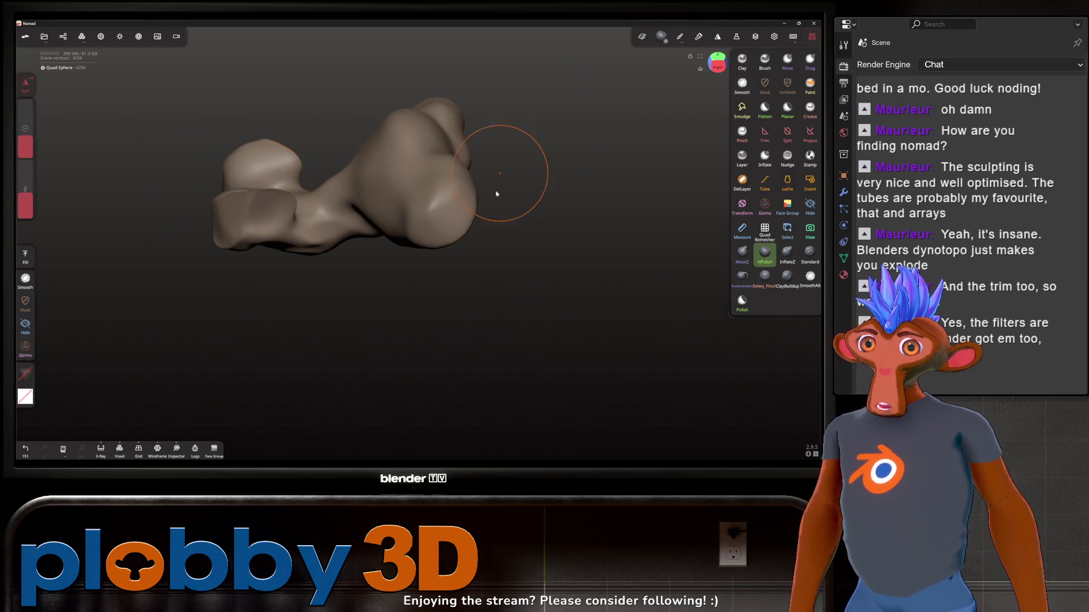
{"action": "mouse_move", "coordinate": [430, 301]}
{"action": "left_mouse_down"}
{"action": "mouse_move", "coordinate": [563, 306]}
{"action": "mouse_move", "coordinate": [533, 238]}
{"action": "left_mouse_up"}
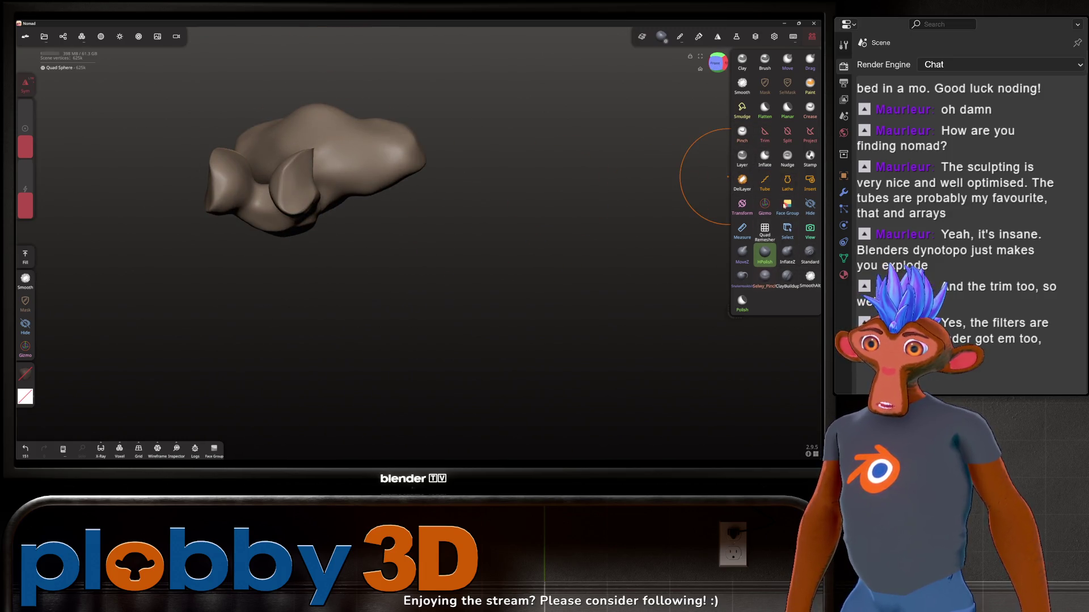
{"action": "left_click", "coordinate": [767, 232]}
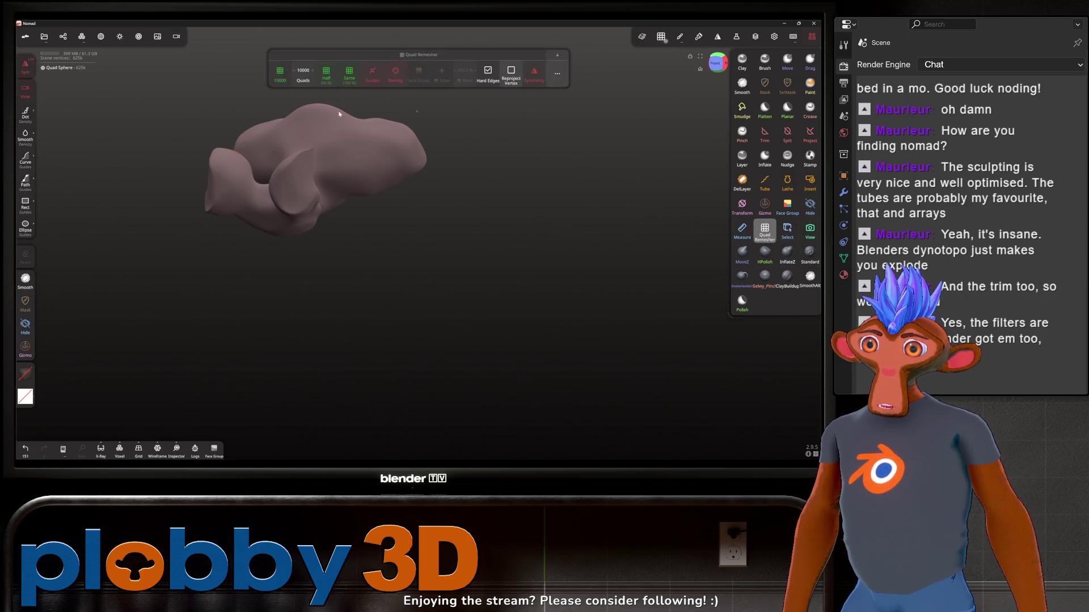